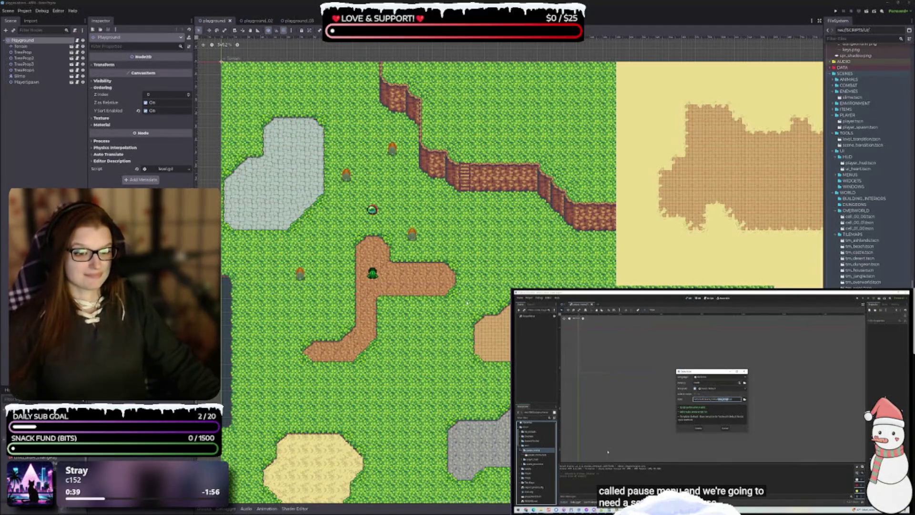
Step: Zoom and pan the 2D viewport around the playground map
scroll(474, 304, down, 1)
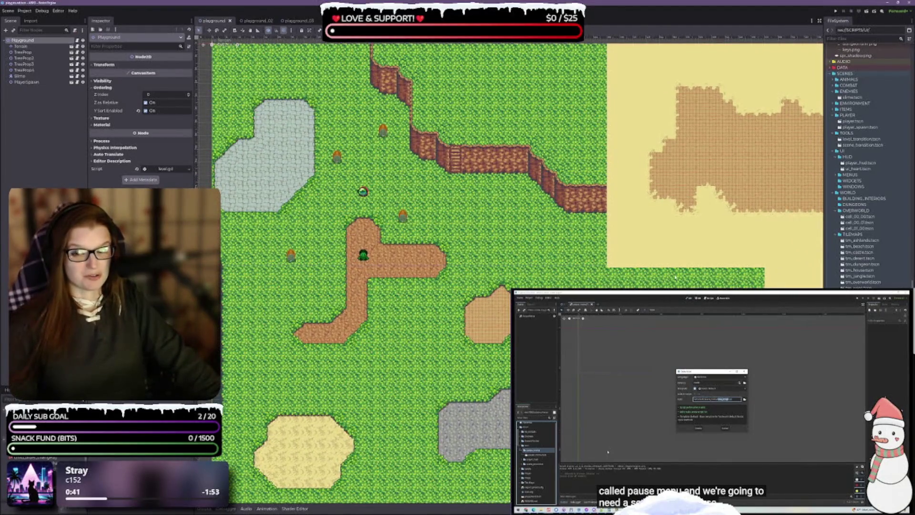
scroll(516, 270, up, 1)
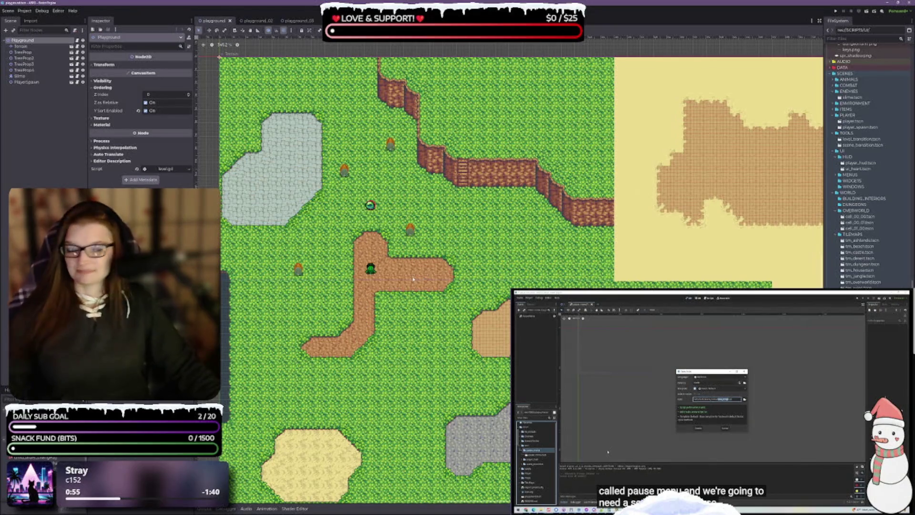
drag(459, 297, 440, 265)
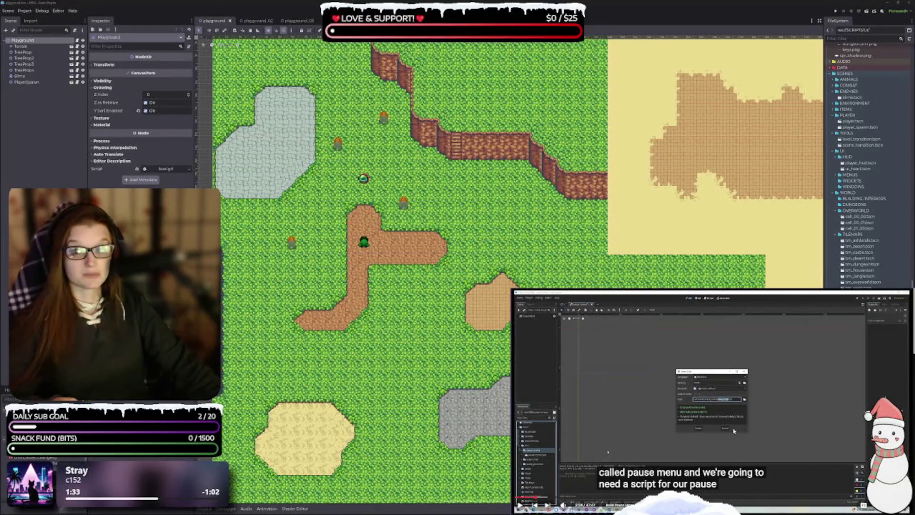
scroll(801, 375, down, 5)
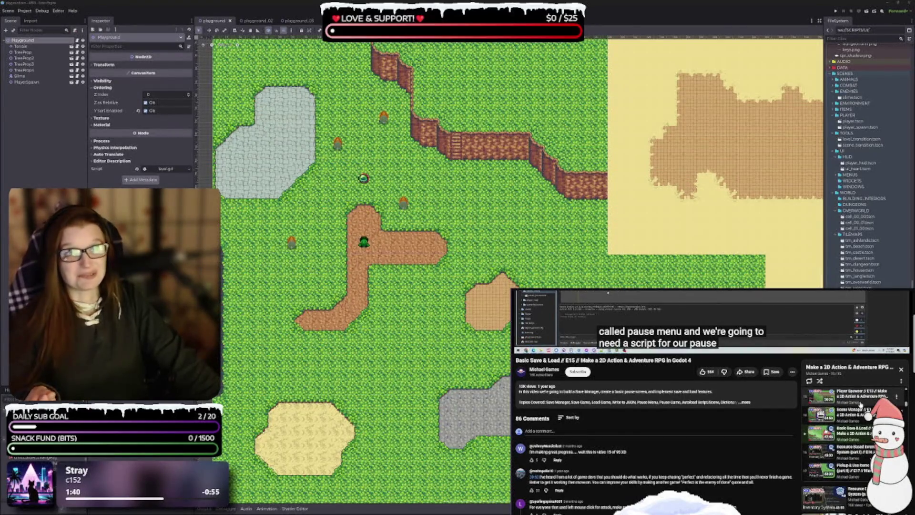
scroll(711, 400, up, 5)
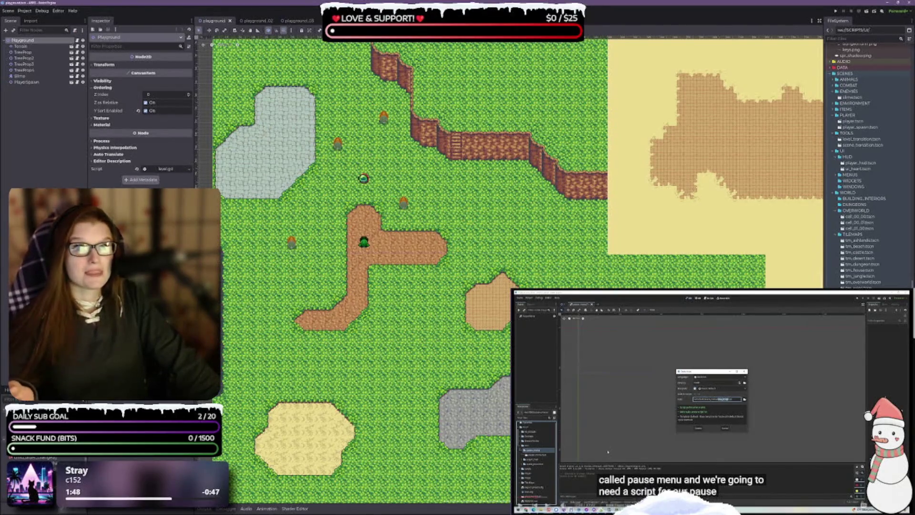
mouse_move(659, 456)
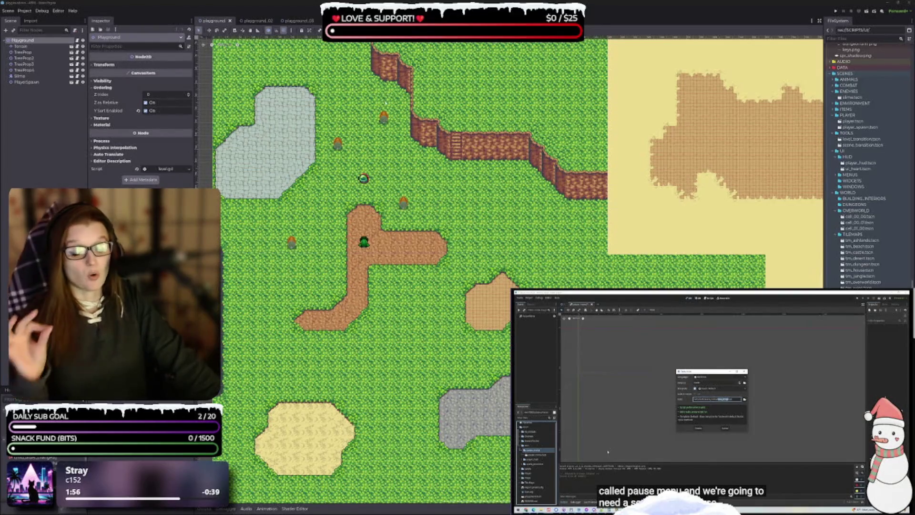
drag(418, 196, 426, 180)
scroll(427, 180, up, 1)
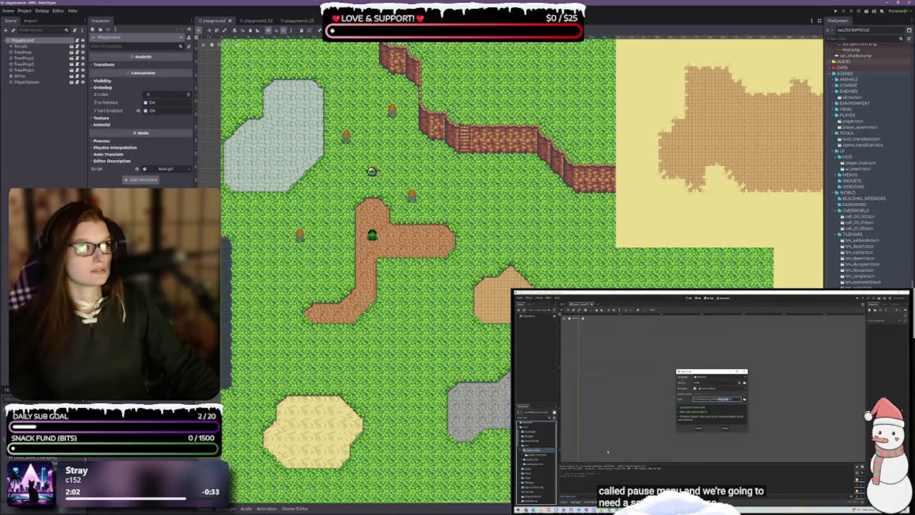
Step: Run the game and walk the player up past the slime, hitting it, then right
click(866, 12)
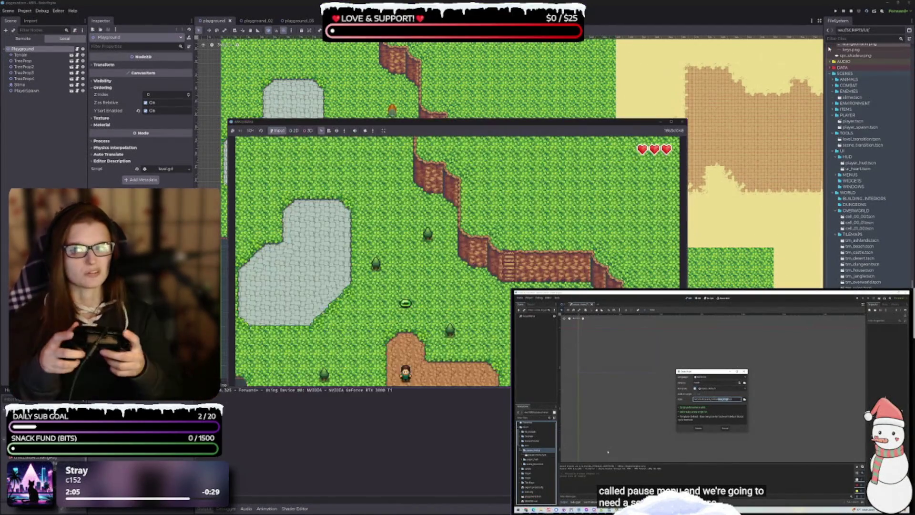
key(Up)
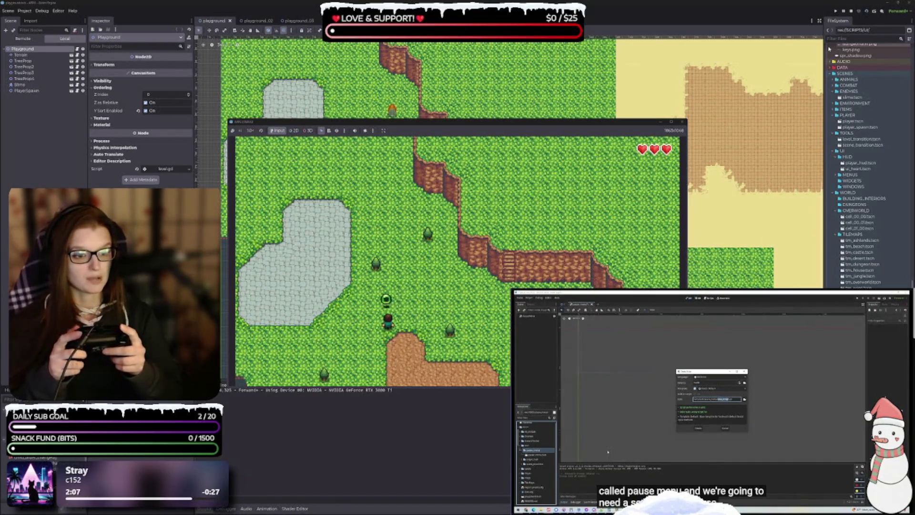
key(Up)
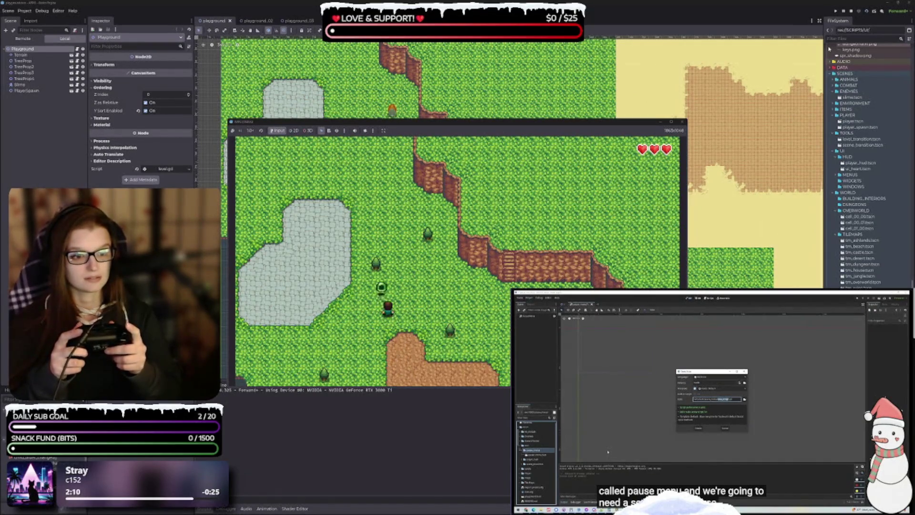
key(Up)
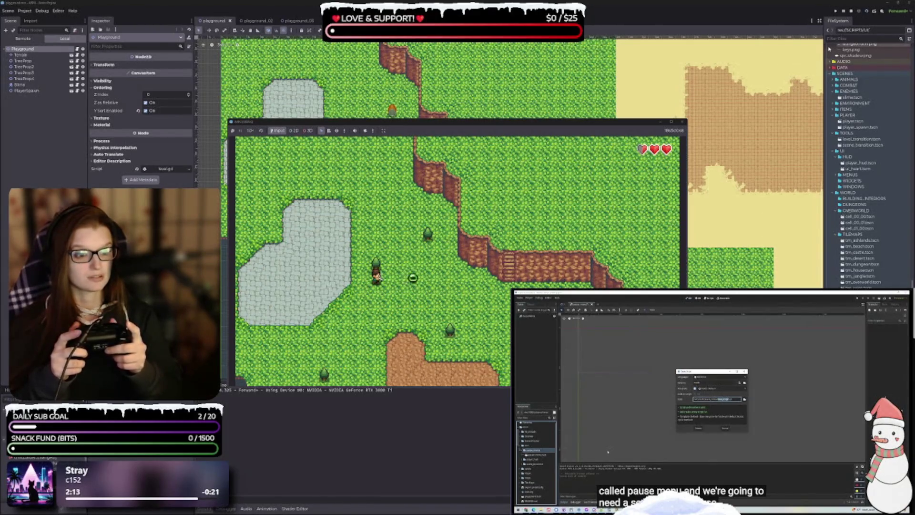
key(Right)
key(Down)
key(Right)
key(Down)
key(Down)
key(Right)
key(Up)
key(Right)
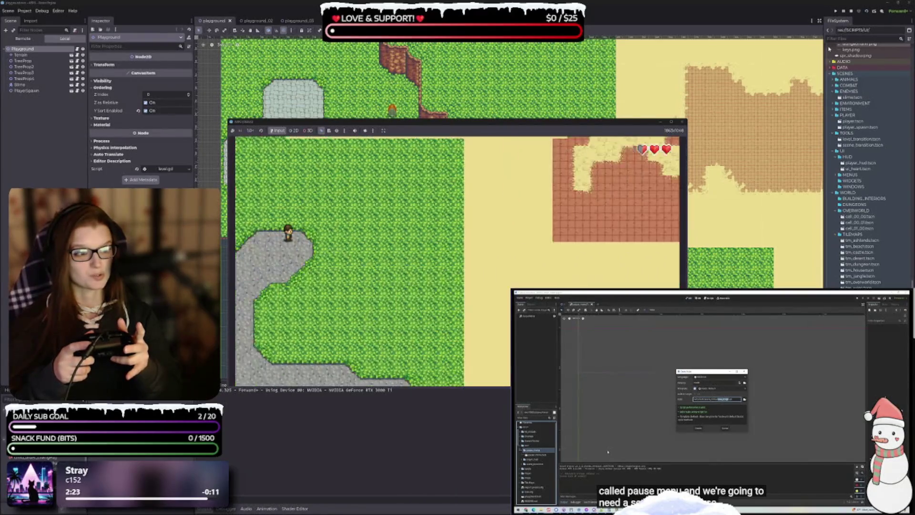
Step: Walk the player down, left and back up across the field, then stop the game with F8
key(Right)
key(Down)
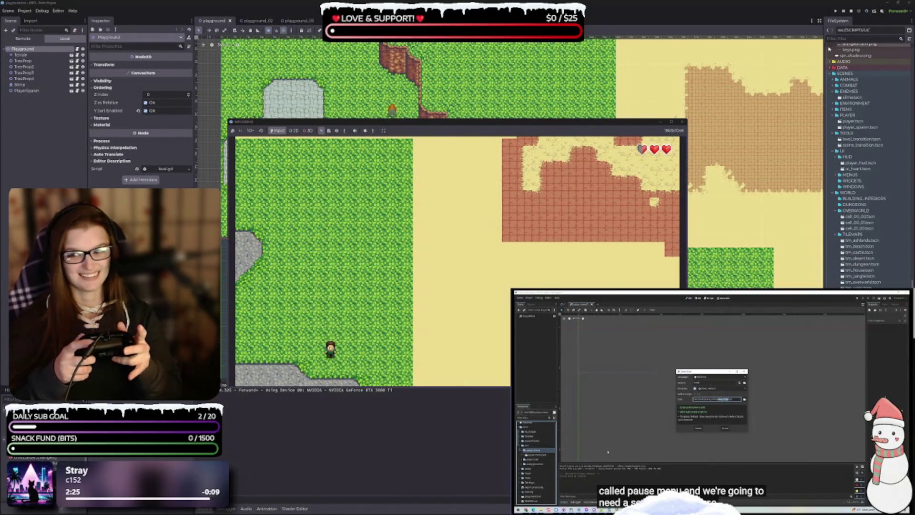
key(Down)
key(Right)
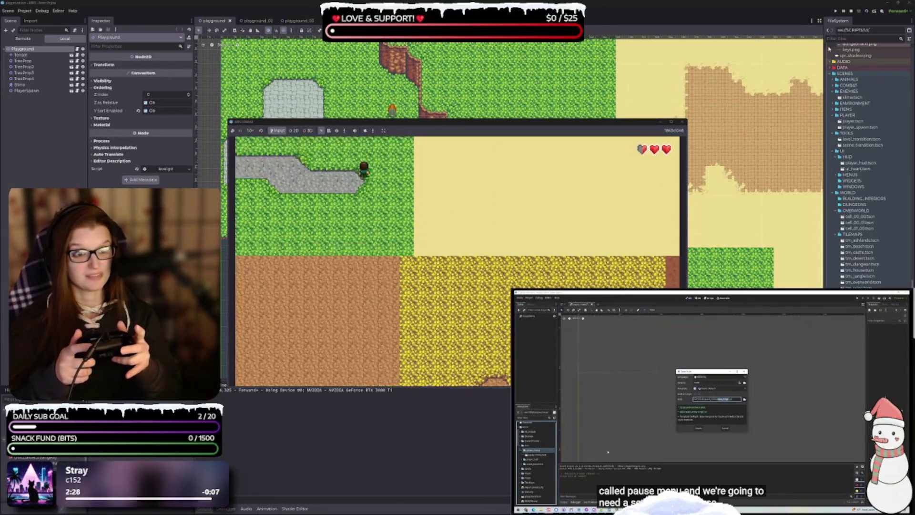
key(Left)
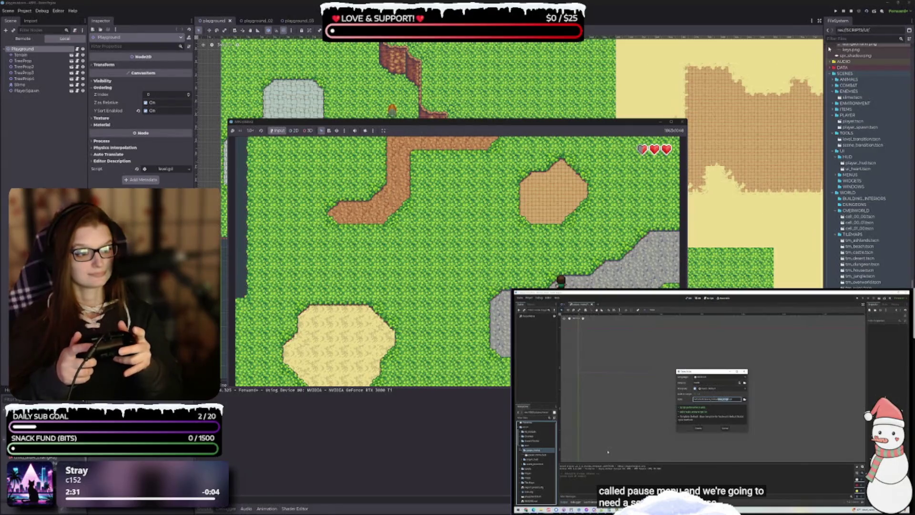
key(Up)
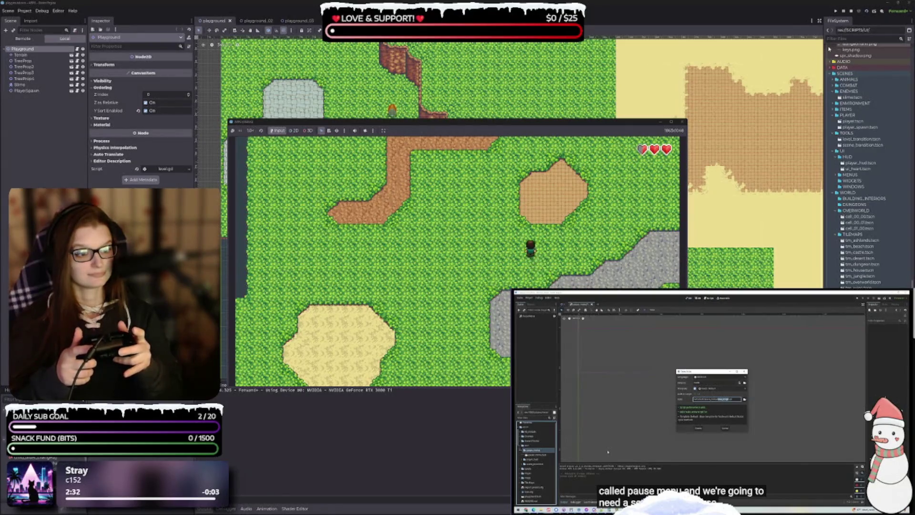
key(Left)
key(Left)
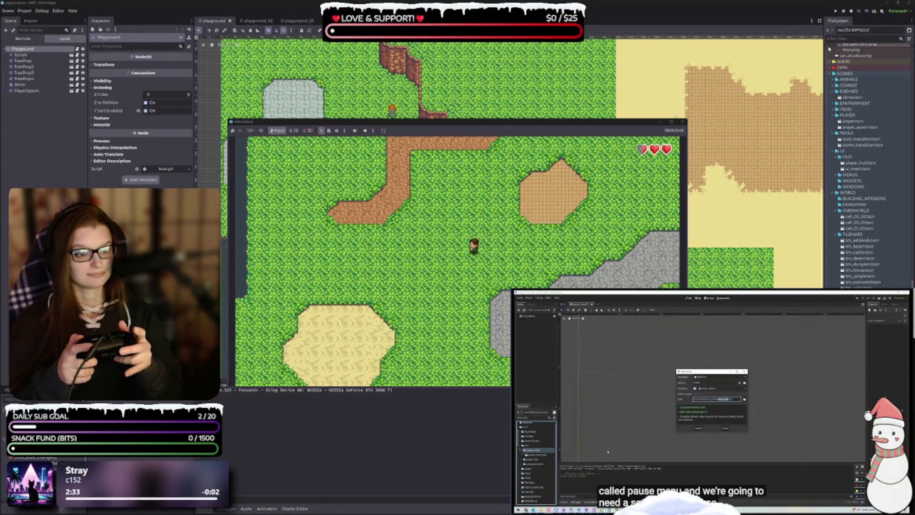
key(Up)
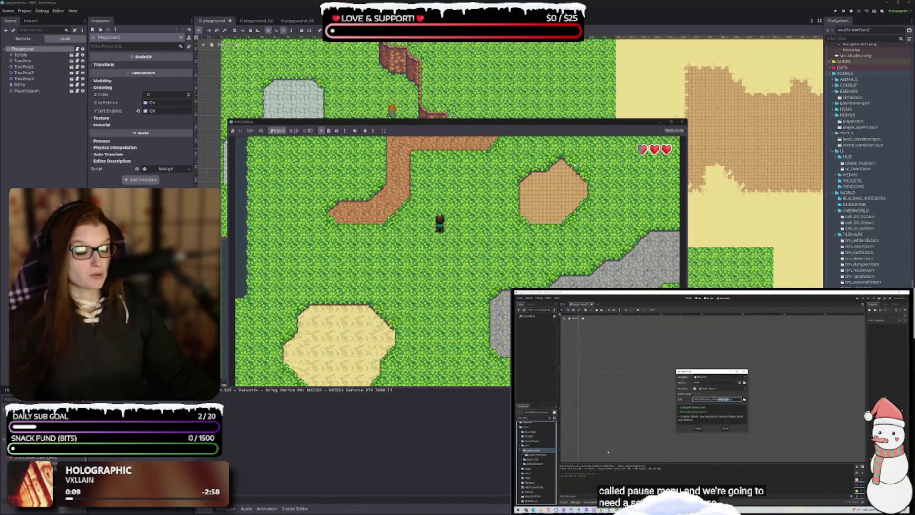
key(F8)
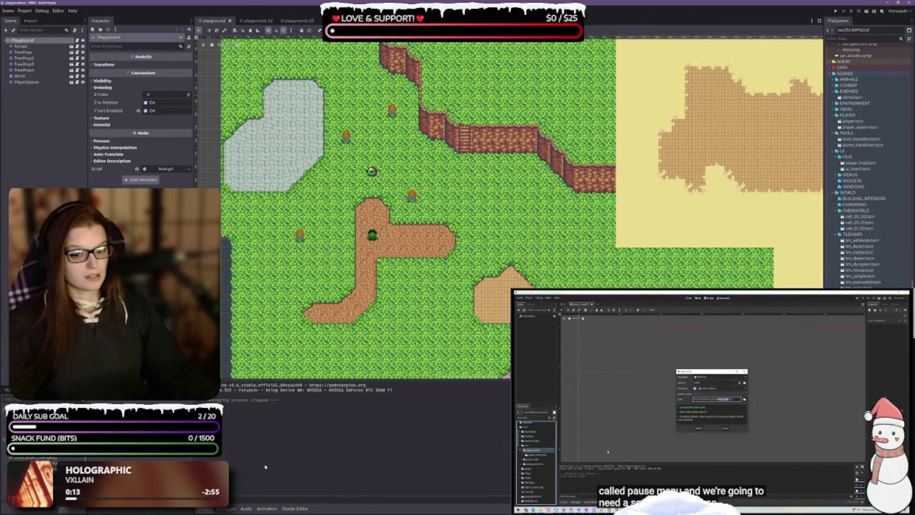
Step: Collapse the Output panel, rezoom the map, and switch to the external editor for pause_menu.gd
click(204, 509)
scroll(410, 267, down, 2)
scroll(410, 267, up, 2)
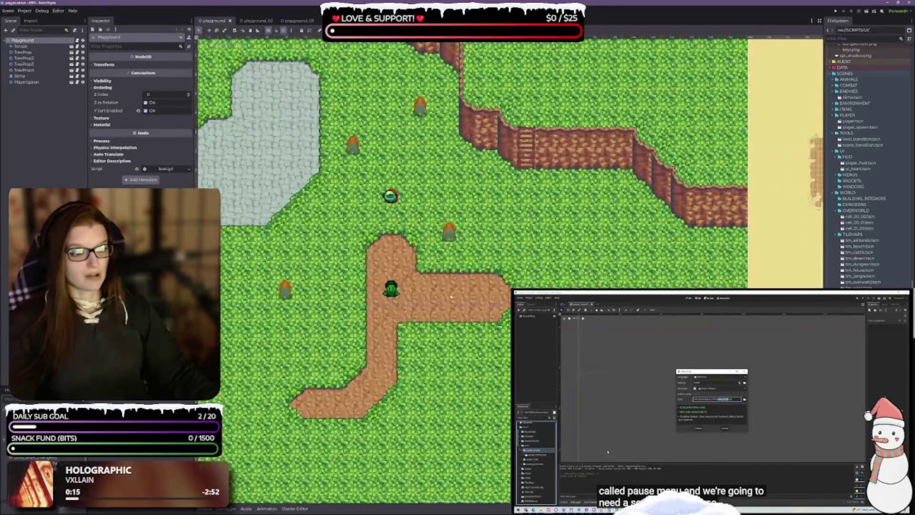
scroll(410, 267, down, 2)
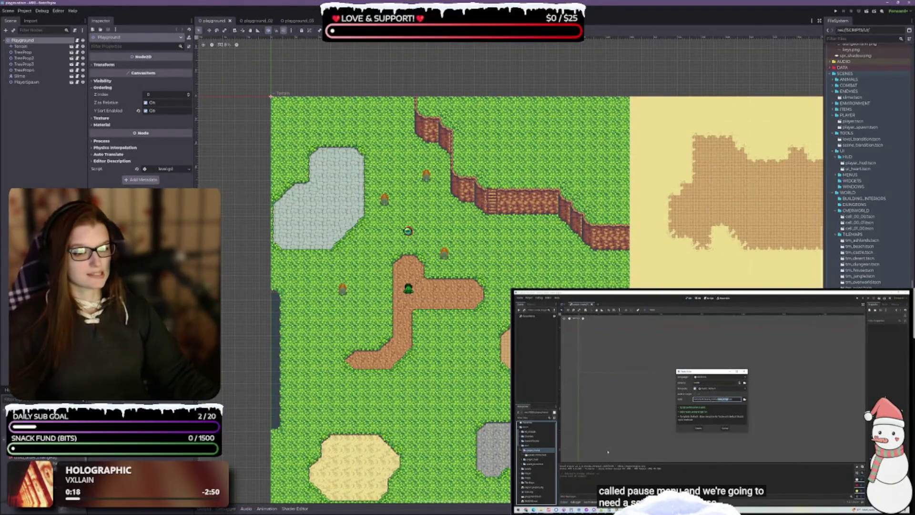
scroll(509, 269, up, 1)
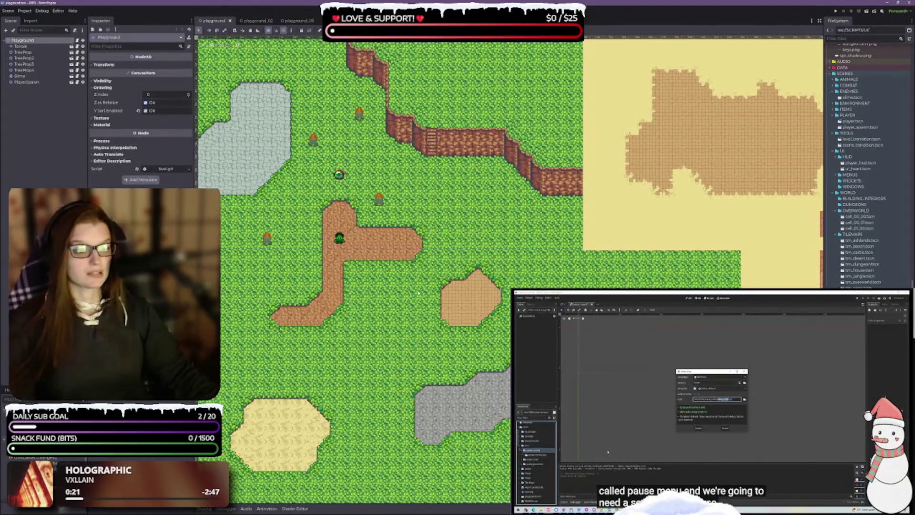
scroll(411, 276, down, 1)
scroll(509, 269, up, 2)
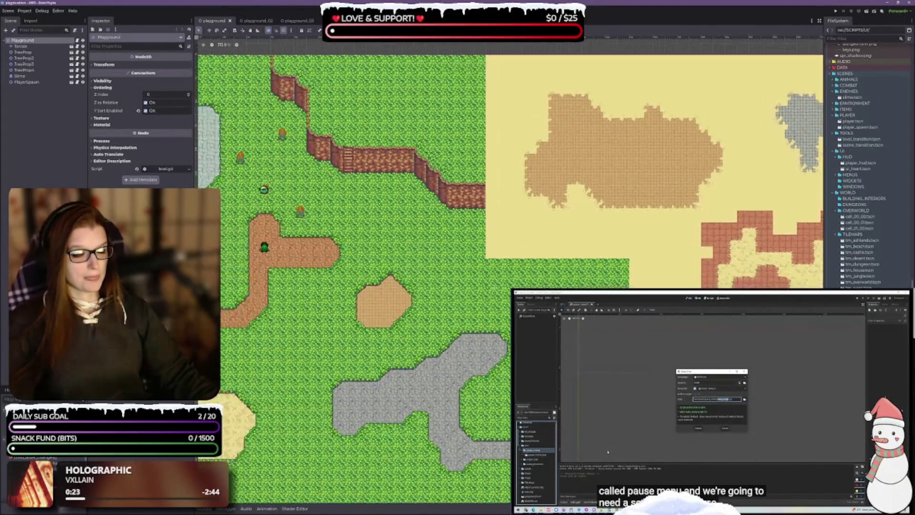
scroll(519, 269, down, 1)
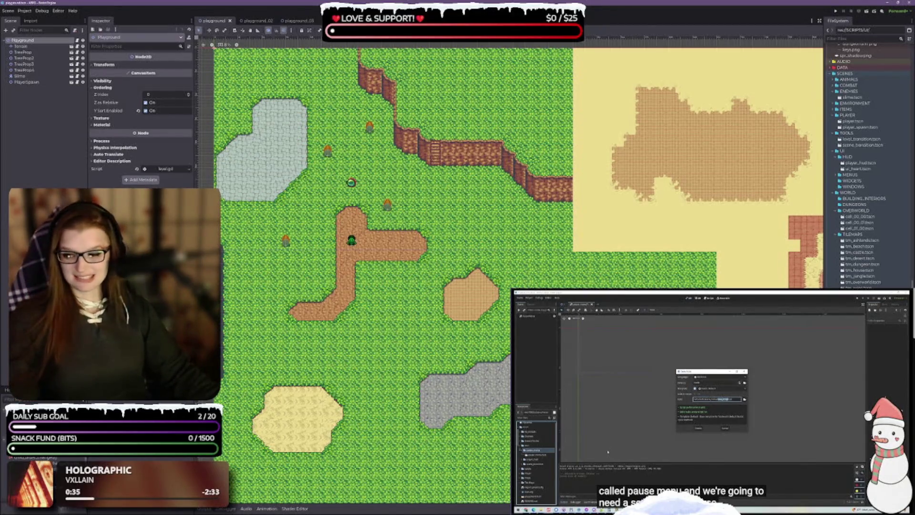
key(alt+Tab)
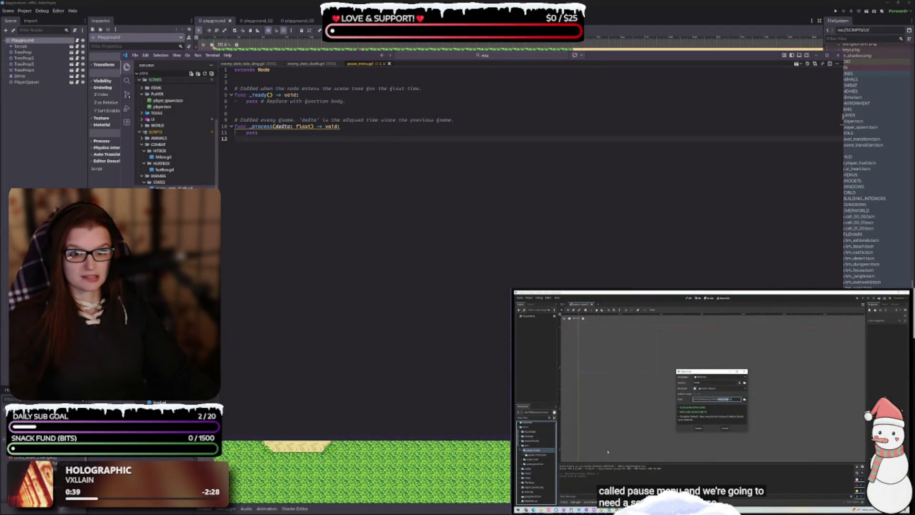
Step: Review hitbox.gd and hurtbox.gd, selecting take_damage on lines 15–16, then return to Godot
click(172, 158)
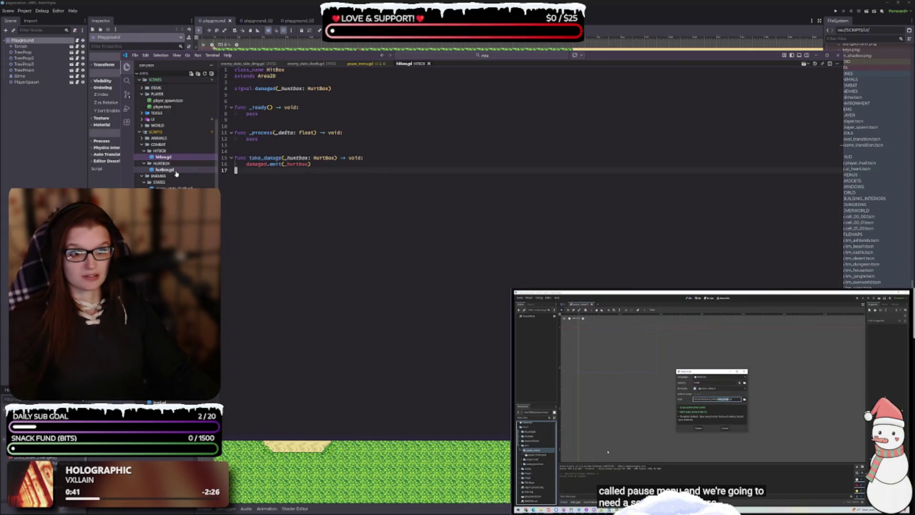
click(174, 171)
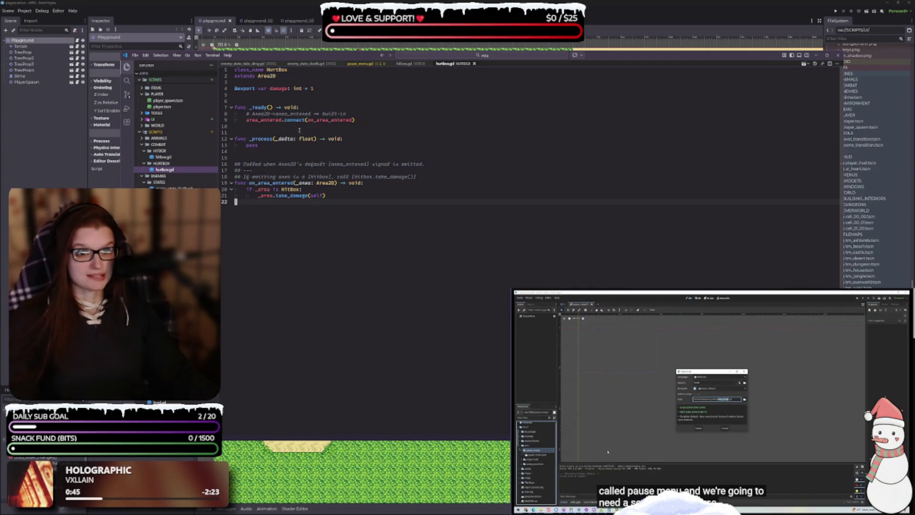
click(411, 64)
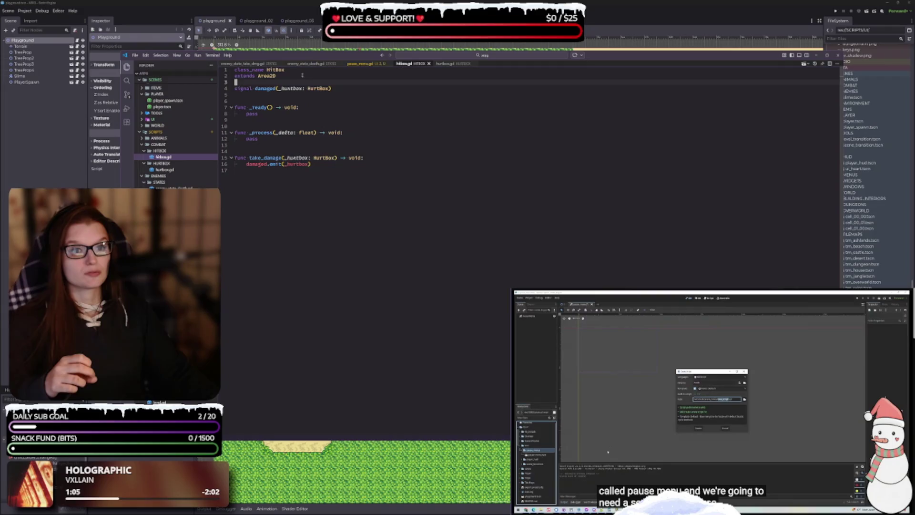
click(259, 75)
drag(326, 162, 340, 172)
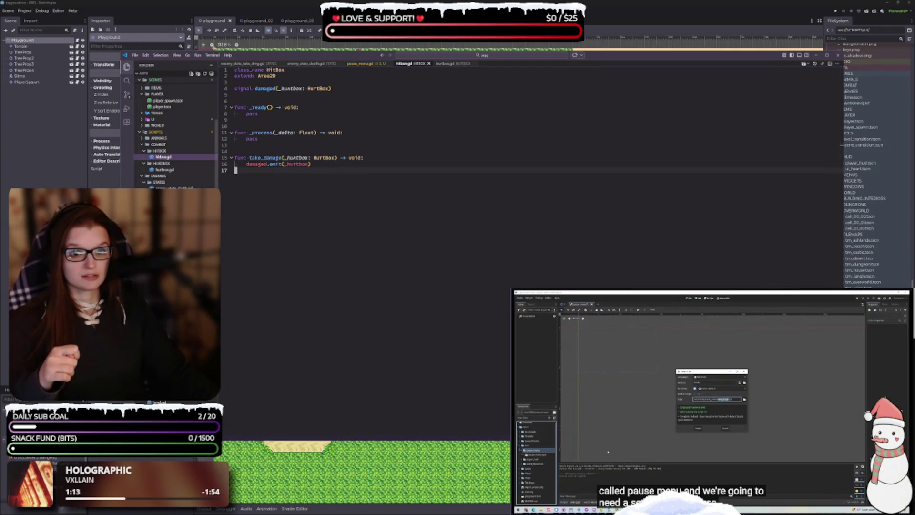
key(alt+Tab)
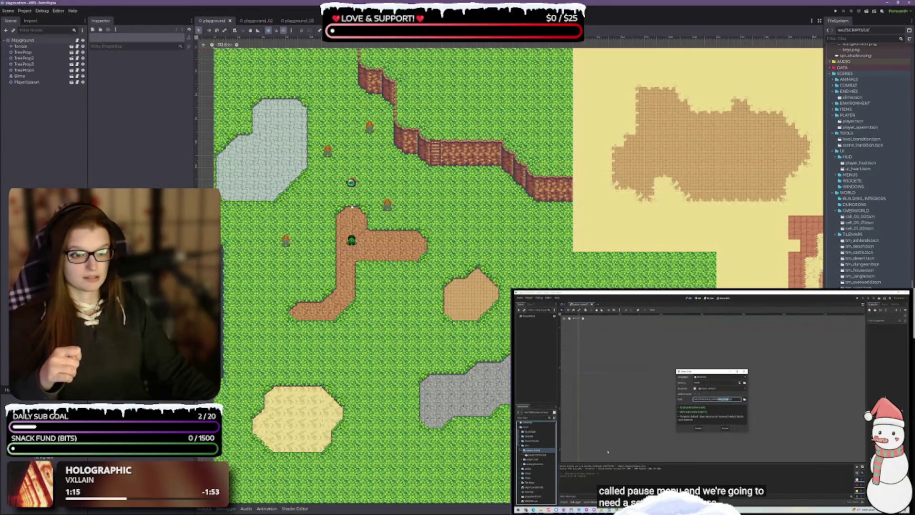
Step: Select Slime in the Scene dock, then find and open slime.tscn under SCENES > ENEMIES
click(22, 76)
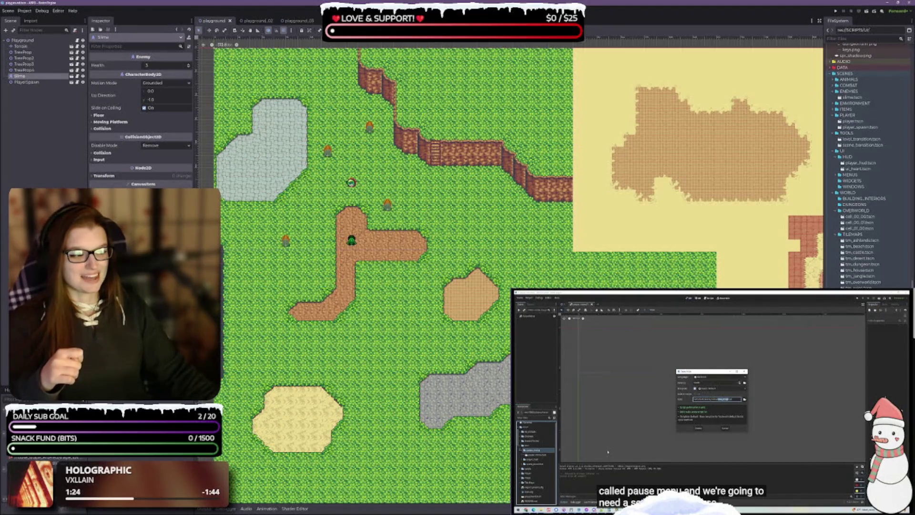
scroll(868, 163, down, 1)
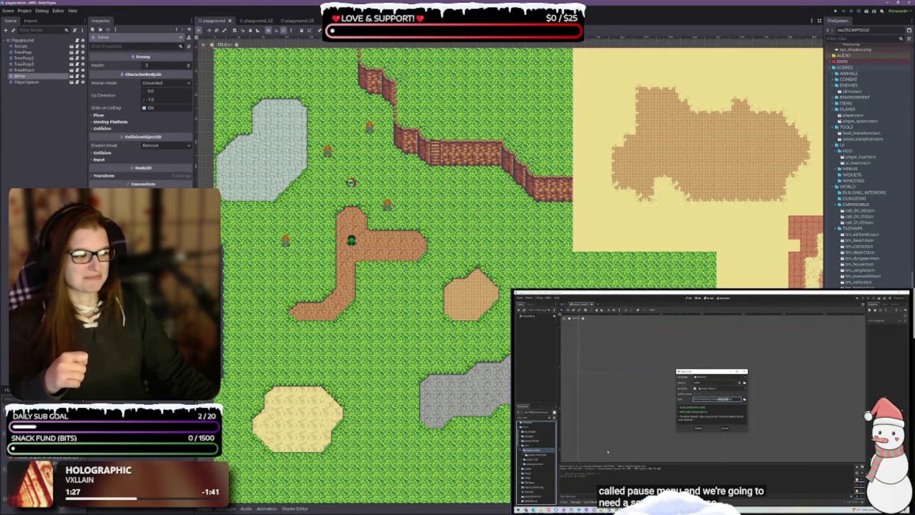
scroll(873, 255, up, 10)
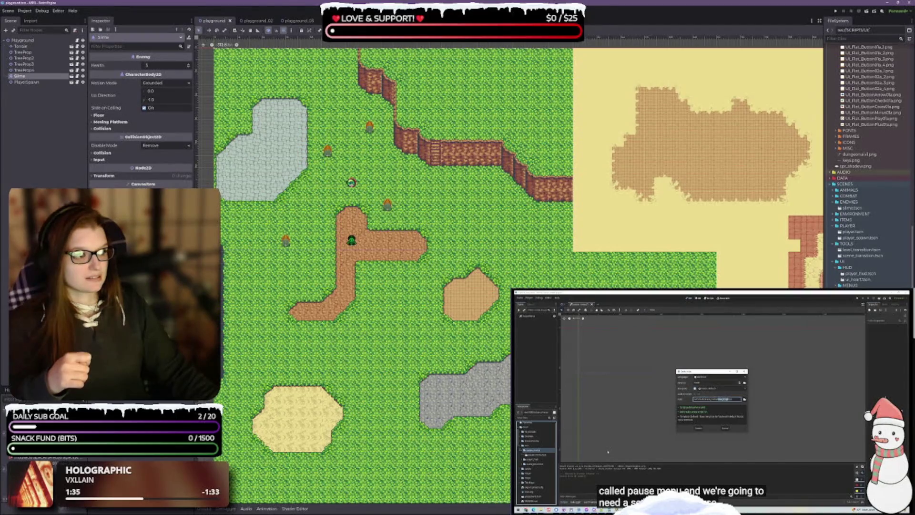
double_click(852, 209)
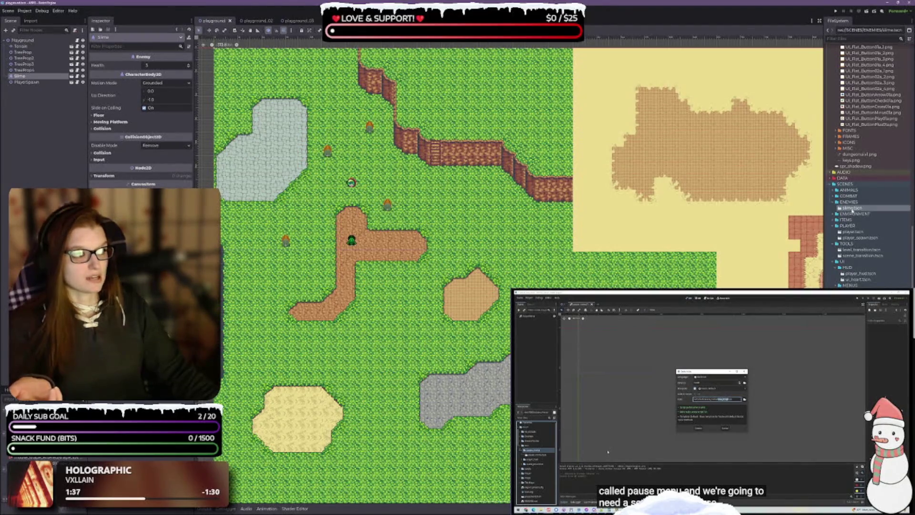
Step: Inspect the slime's Hurtbox and Hitbox, then view the named 2D physics layers (Player, DmgToPlayer, Walls, Enemies)
click(23, 117)
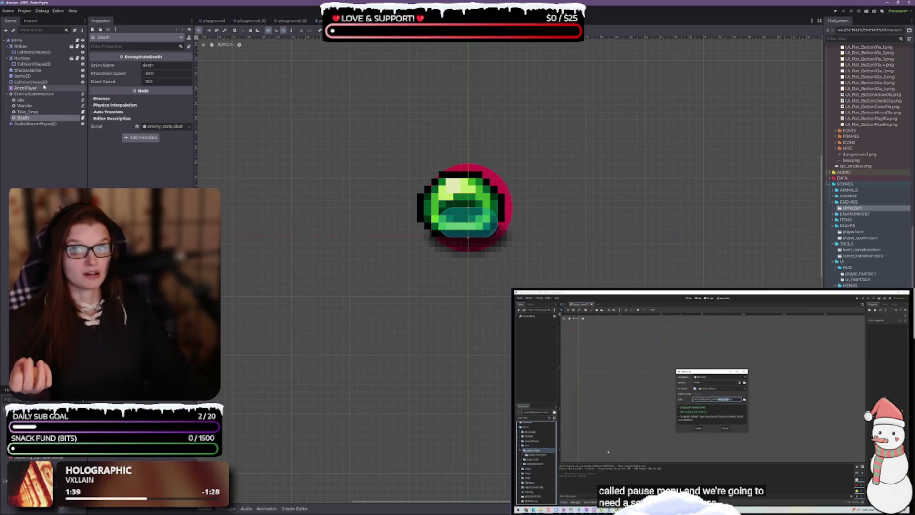
click(21, 46)
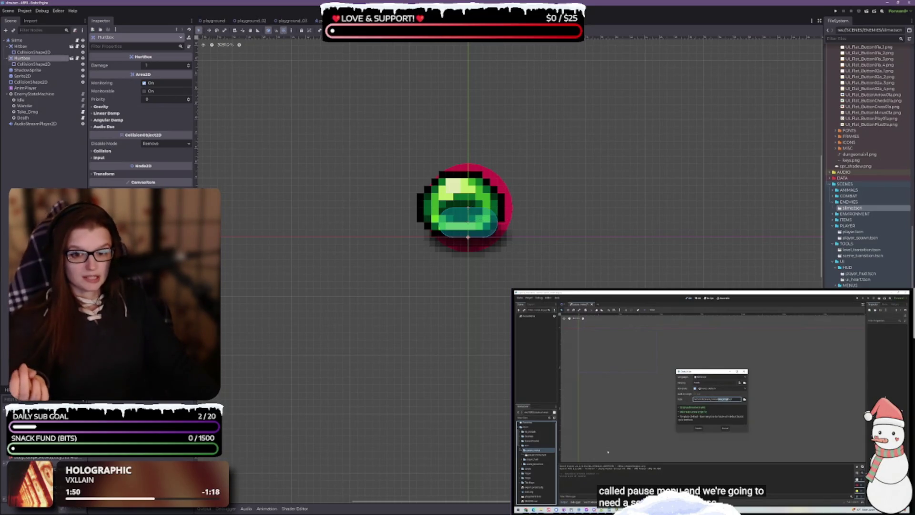
click(26, 46)
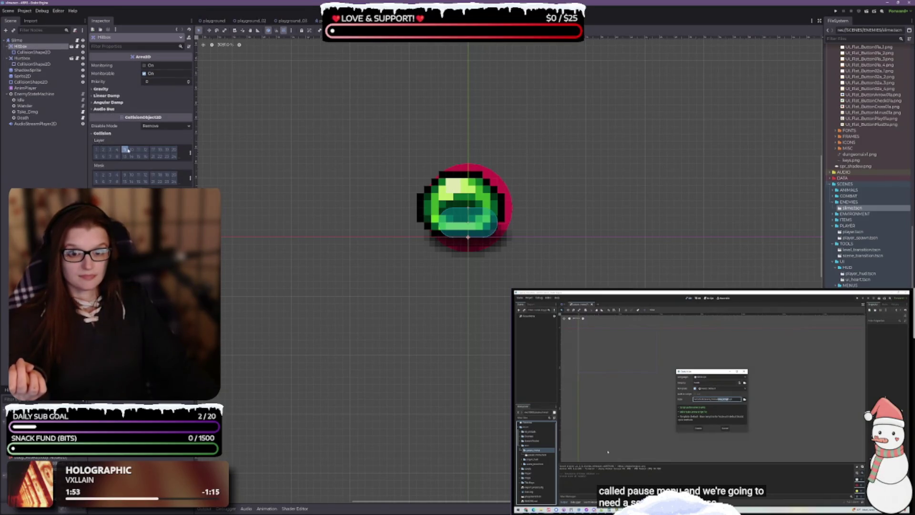
click(190, 153)
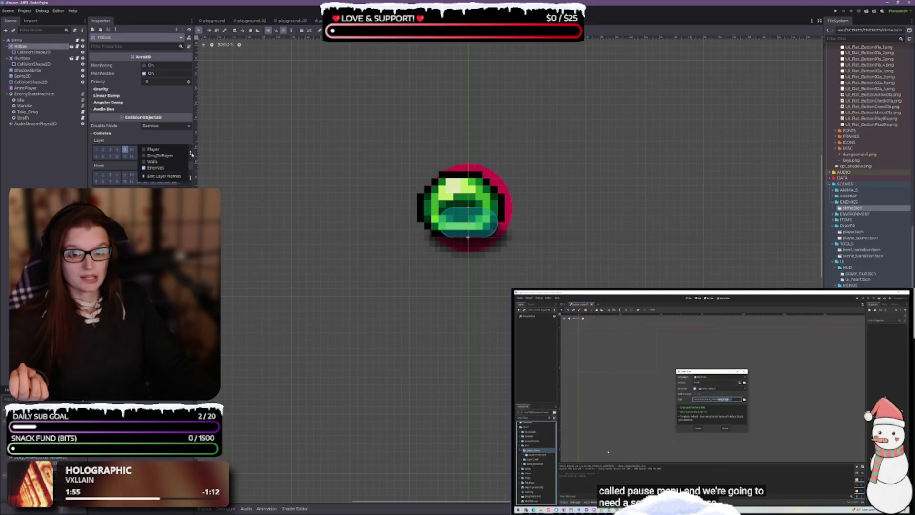
click(164, 177)
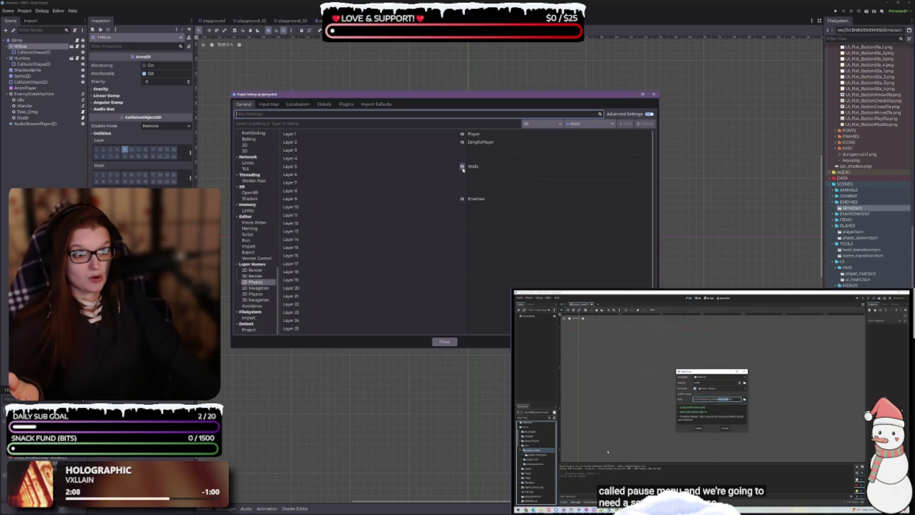
click(477, 135)
click(479, 142)
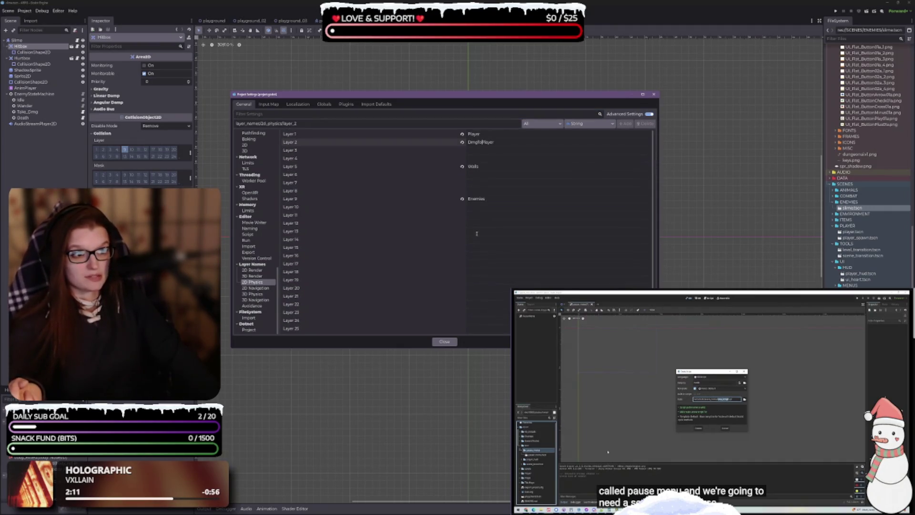
click(444, 341)
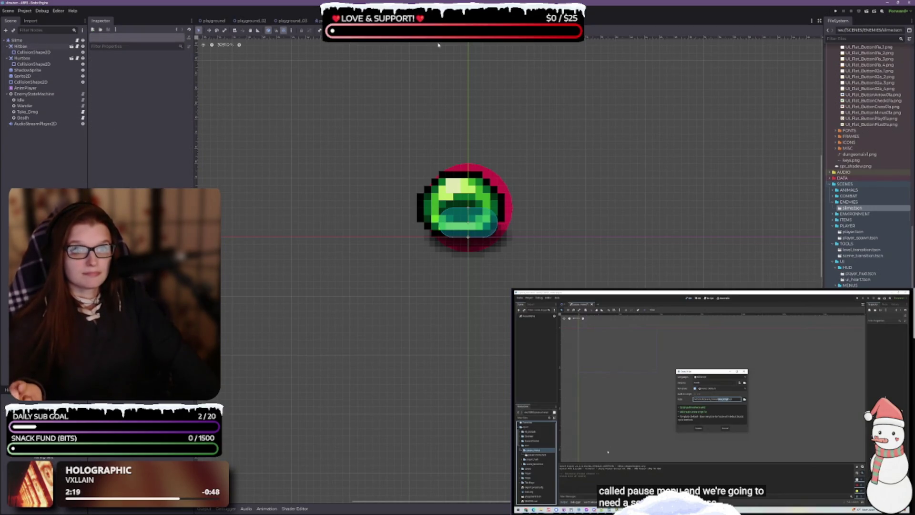
click(317, 21)
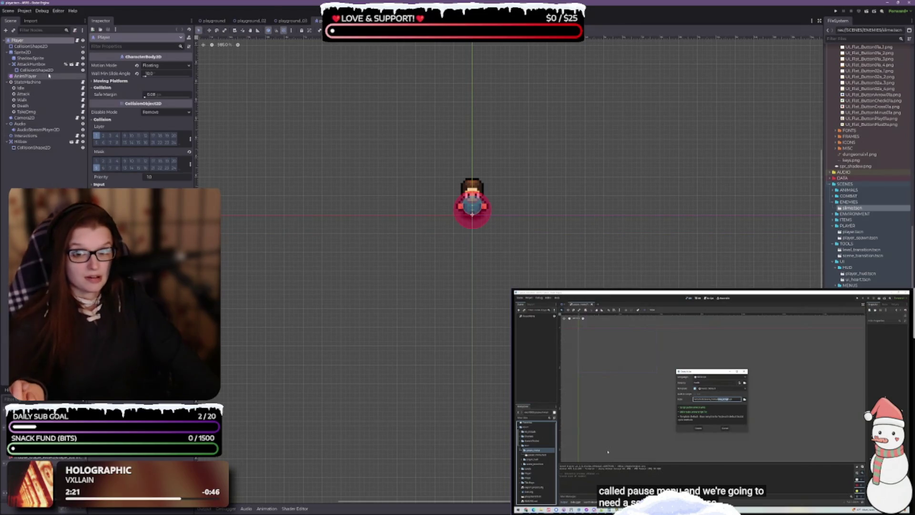
Step: Select AttackHurtbox and scrub the atk_sword_down animation, then switch to player_state_attack.gd in VS Code
click(33, 64)
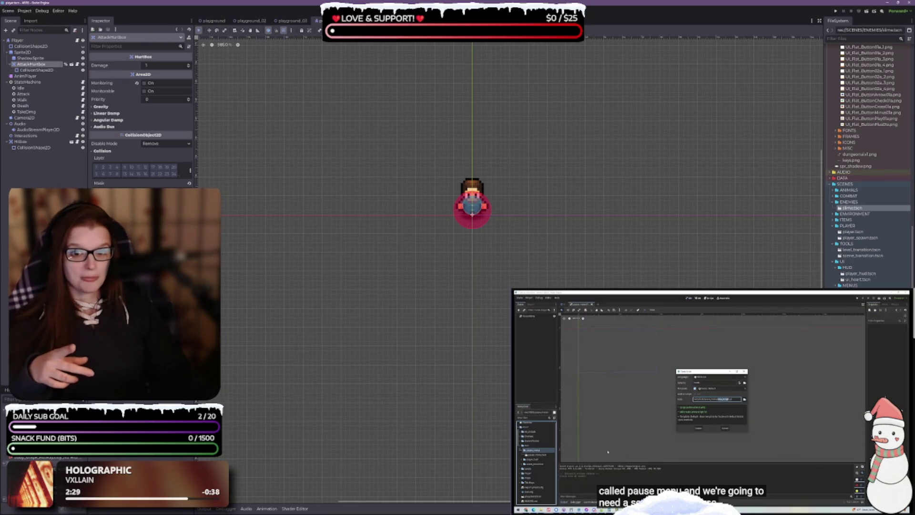
click(267, 508)
click(315, 393)
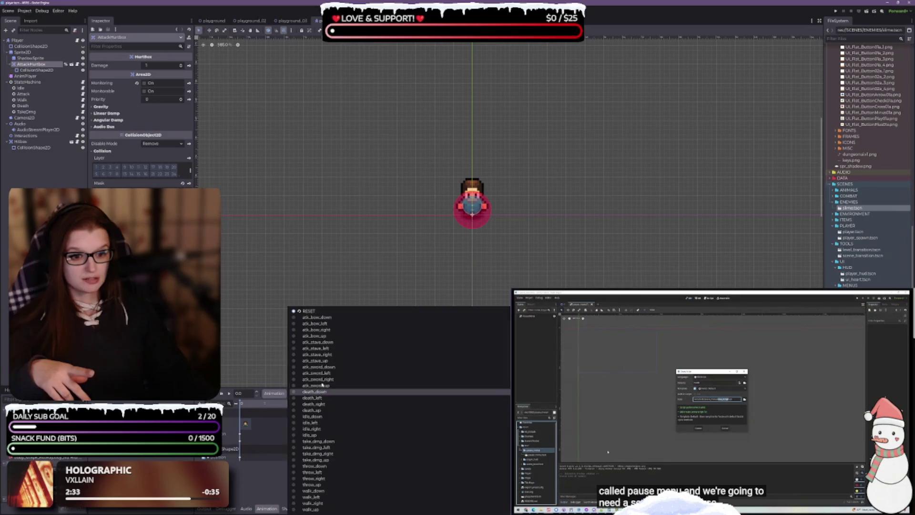
click(318, 367)
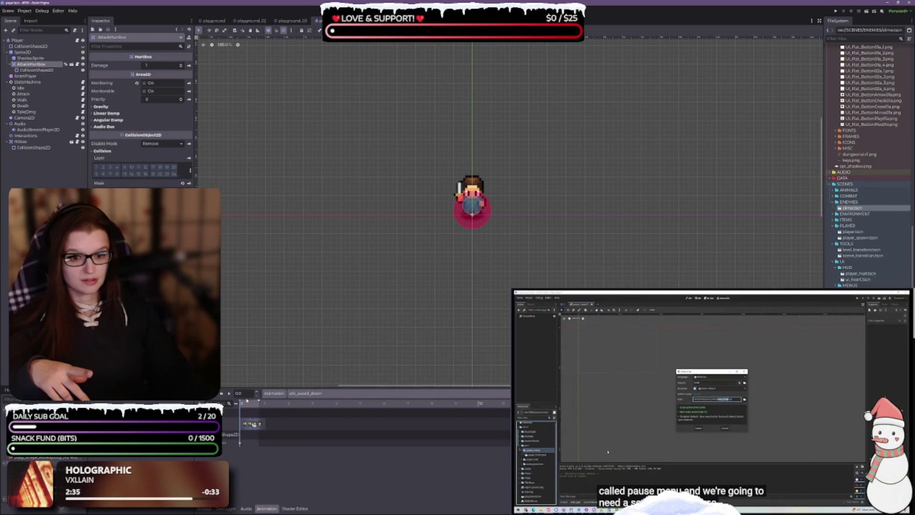
click(259, 403)
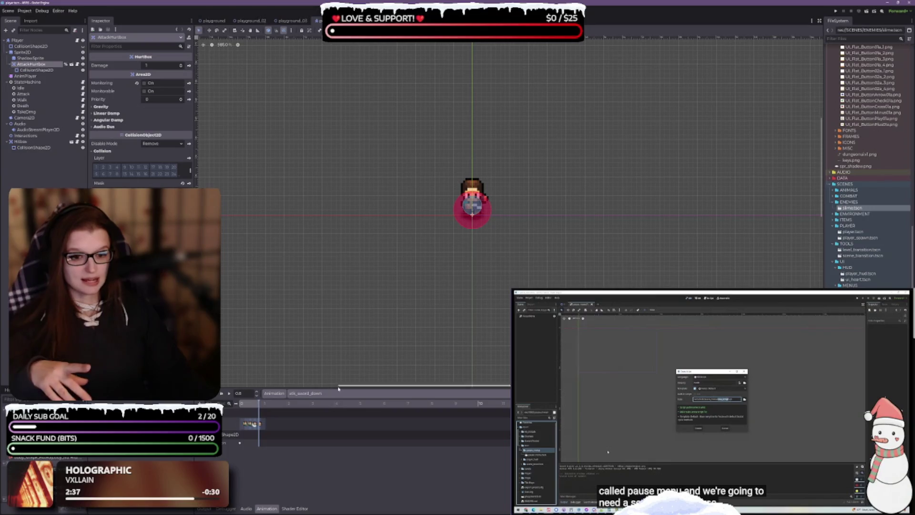
scroll(280, 440, up, 3)
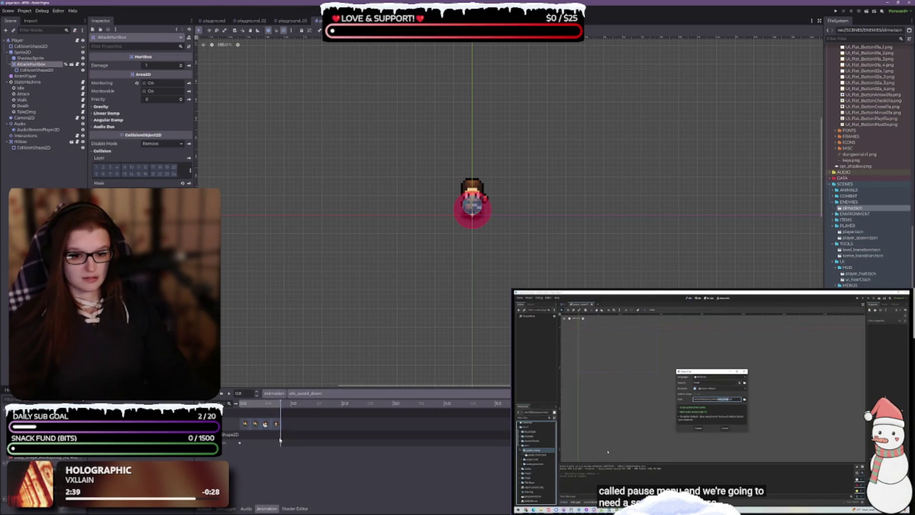
scroll(280, 440, up, 2)
click(45, 164)
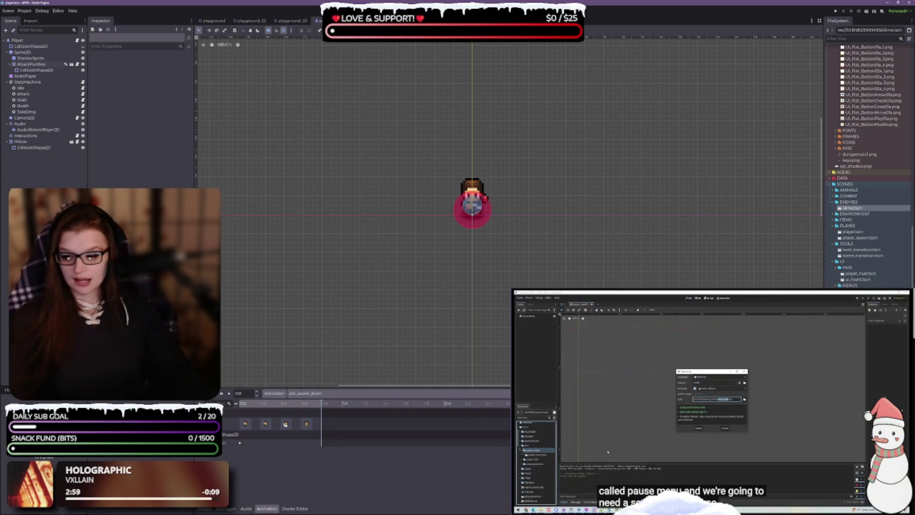
key(alt+Tab)
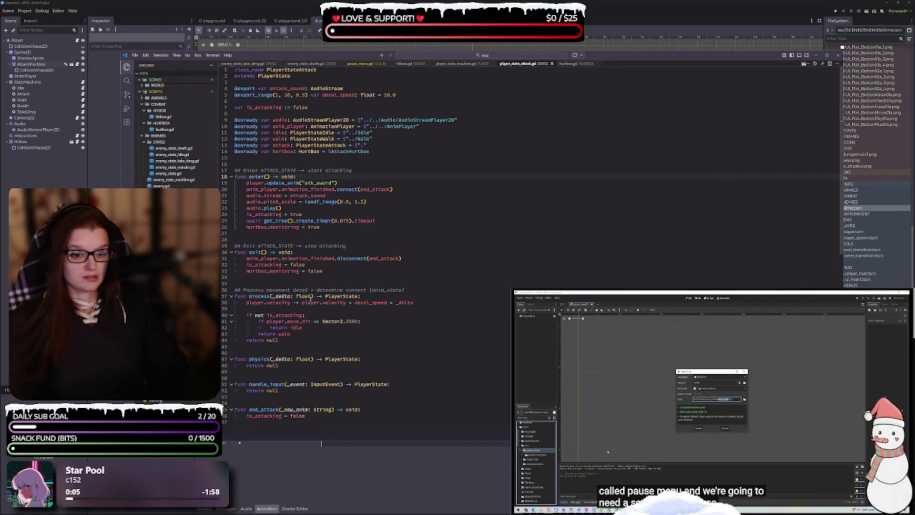
Step: Check lines 26, 32 and 33 where hurtbox monitoring toggles, then select the slime's Hurtbox in Godot
click(297, 264)
scroll(342, 278, down, 2)
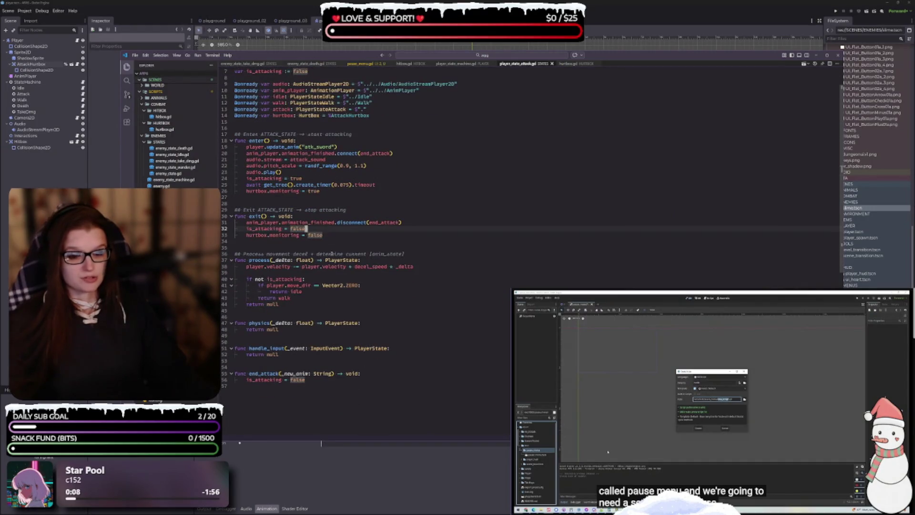
click(324, 235)
scroll(358, 244, up, 2)
click(323, 227)
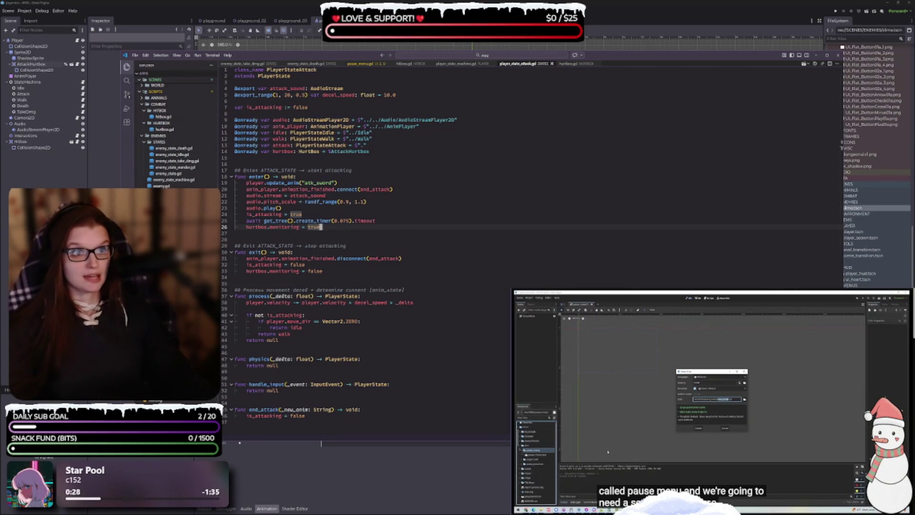
key(alt+Tab)
click(22, 57)
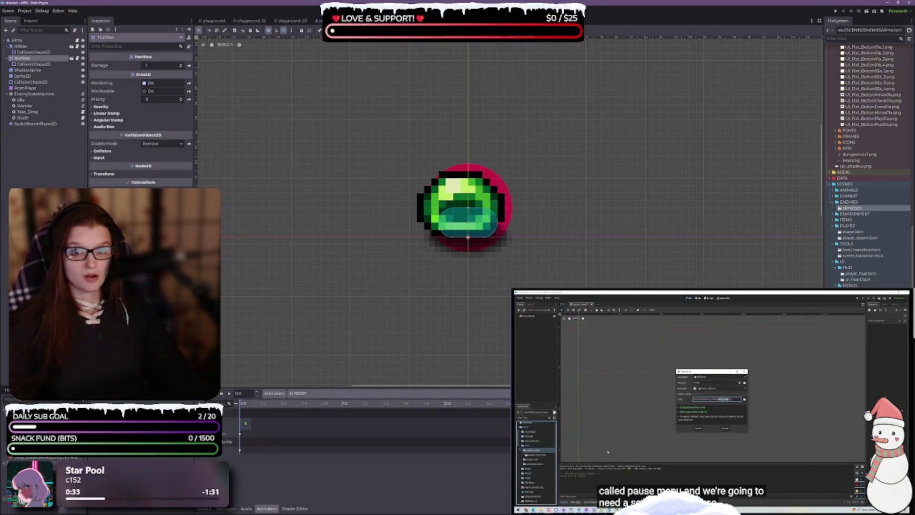
Step: Inspect the slime Hitbox's CollisionShape2D and collision layers, then open hitbox.gd in VS Code
click(29, 52)
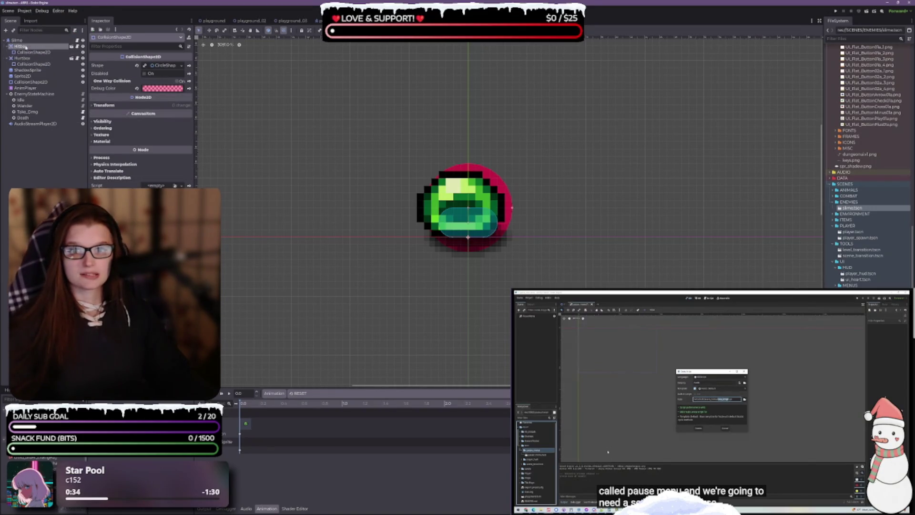
click(25, 46)
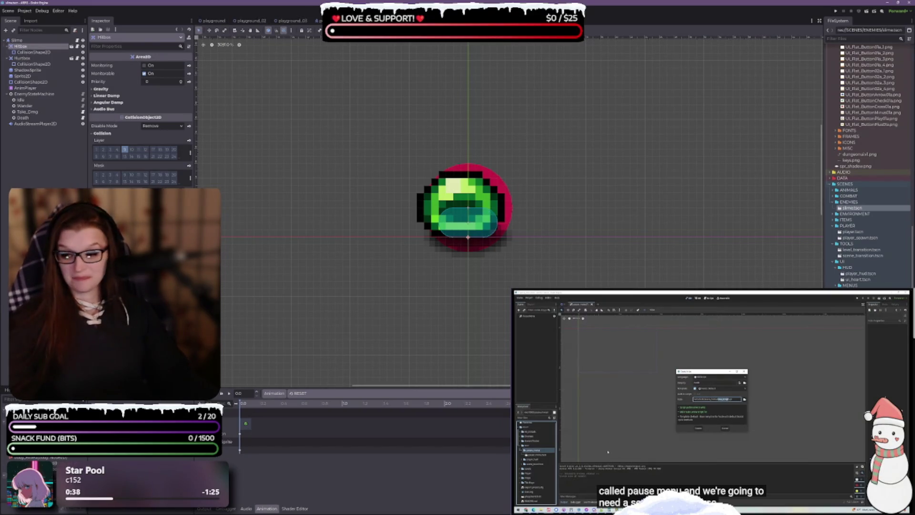
key(alt+Tab)
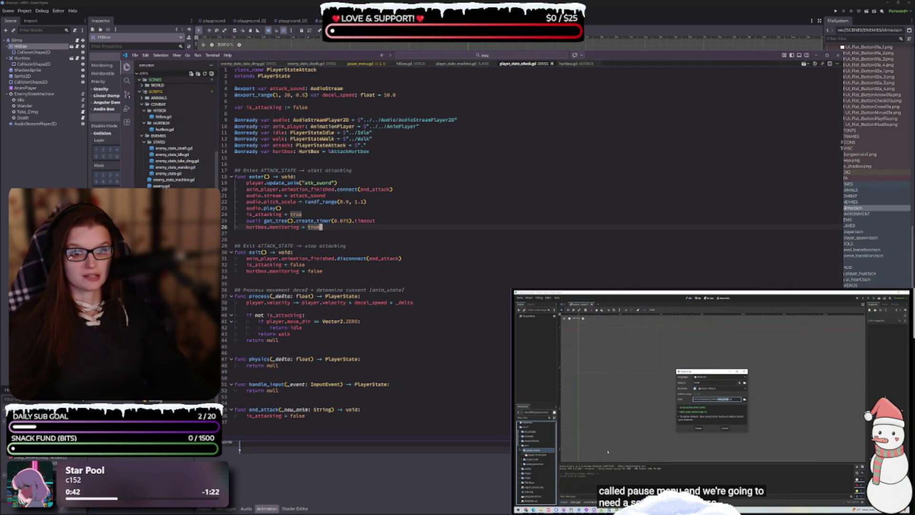
click(163, 116)
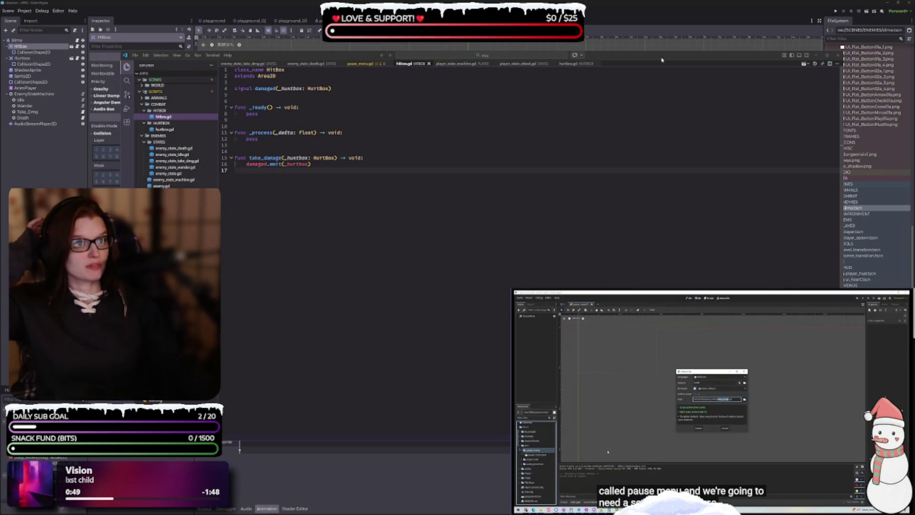
Step: Place hurtbox.gd beside hitbox.gd, enter 5 as its damage value, and review area_entered and take_damage
mouse_move(578, 66)
mouse_down()
mouse_move(569, 64)
mouse_move(503, 249)
mouse_move(834, 200)
mouse_up()
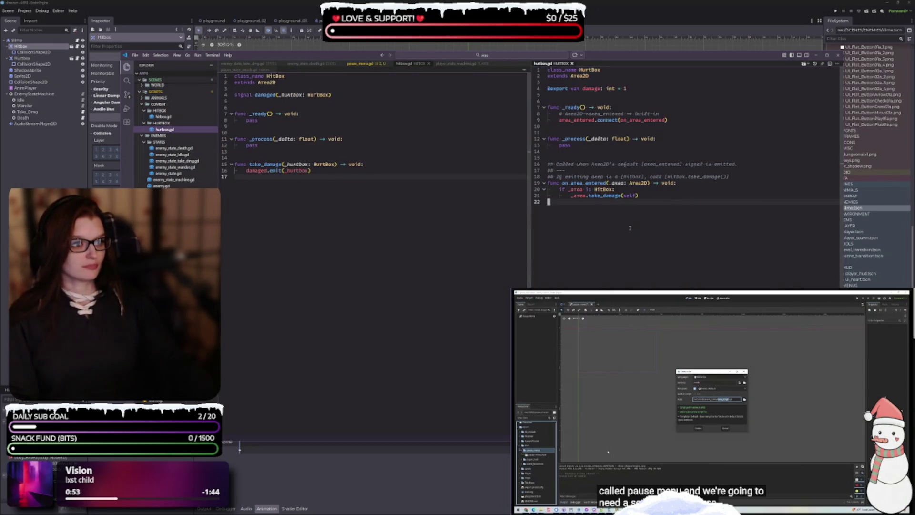
drag(530, 189, 492, 187)
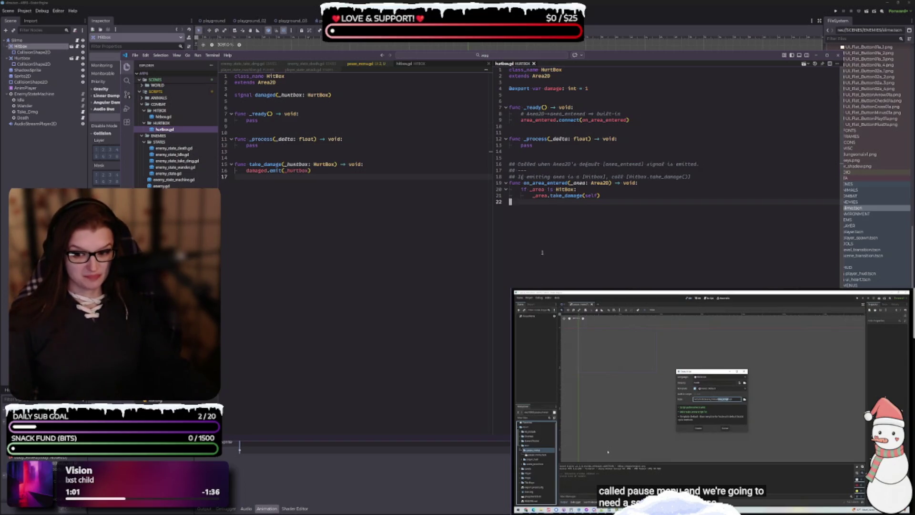
ctrl+scroll(569, 229, up, 1)
click(614, 103)
double_click(610, 91)
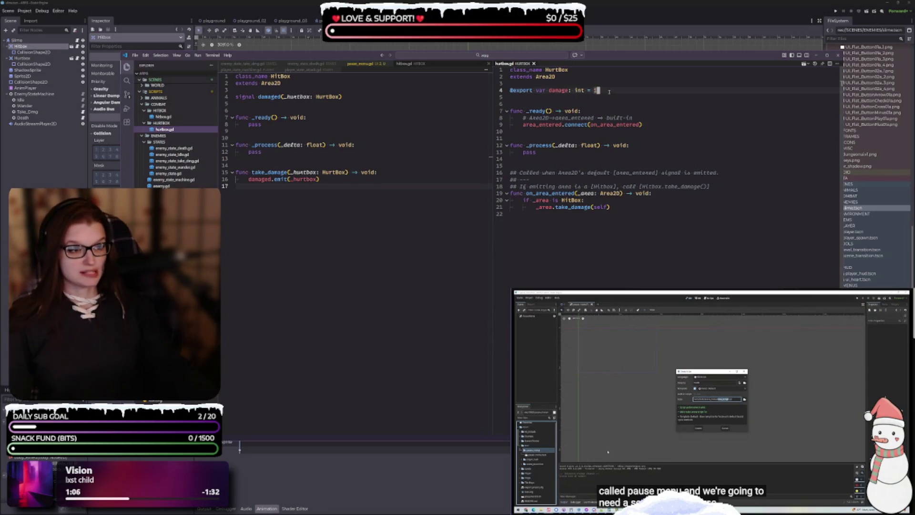
text(5)
click(664, 126)
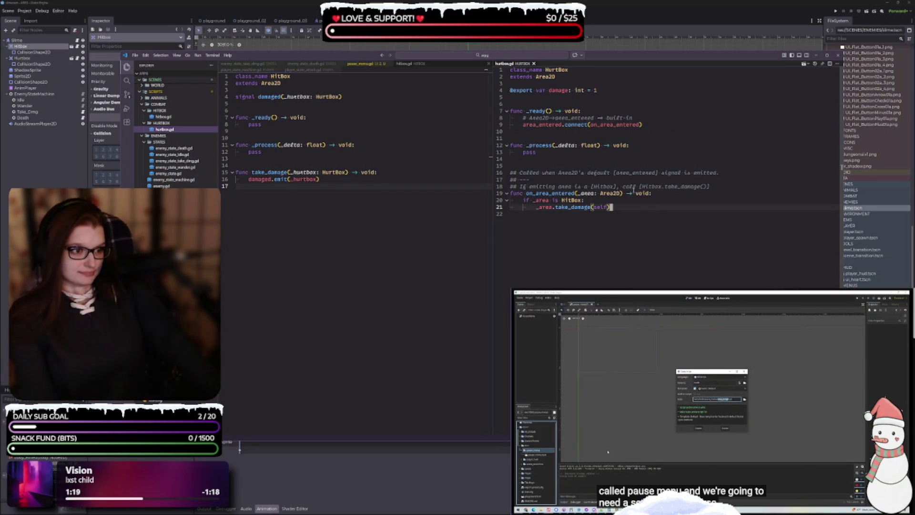
click(661, 124)
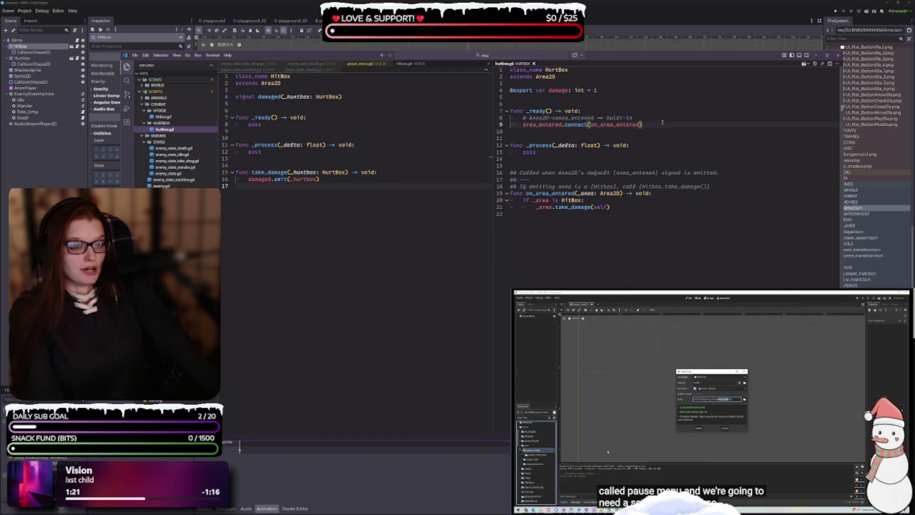
click(649, 206)
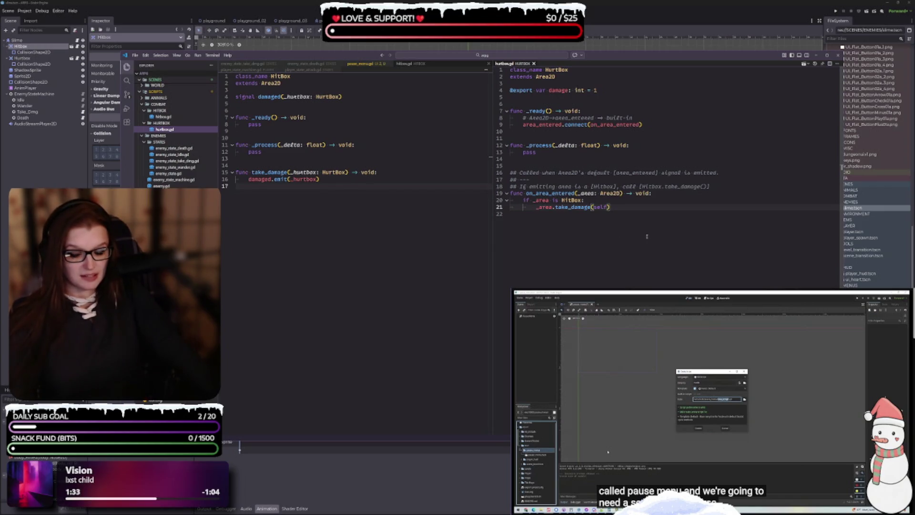
Step: Compare hitbox.gd's damaged signal and emit line with HurtBox's take_damage call, then switch to Godot
click(329, 138)
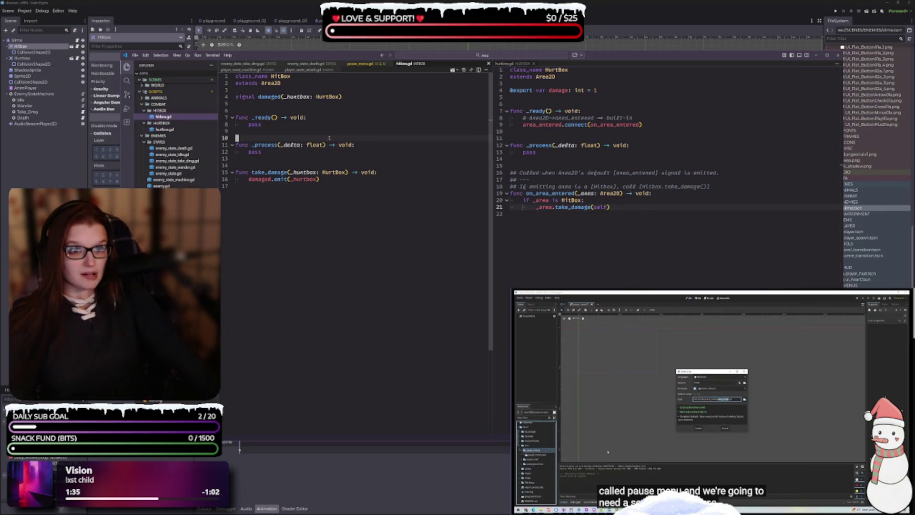
click(365, 96)
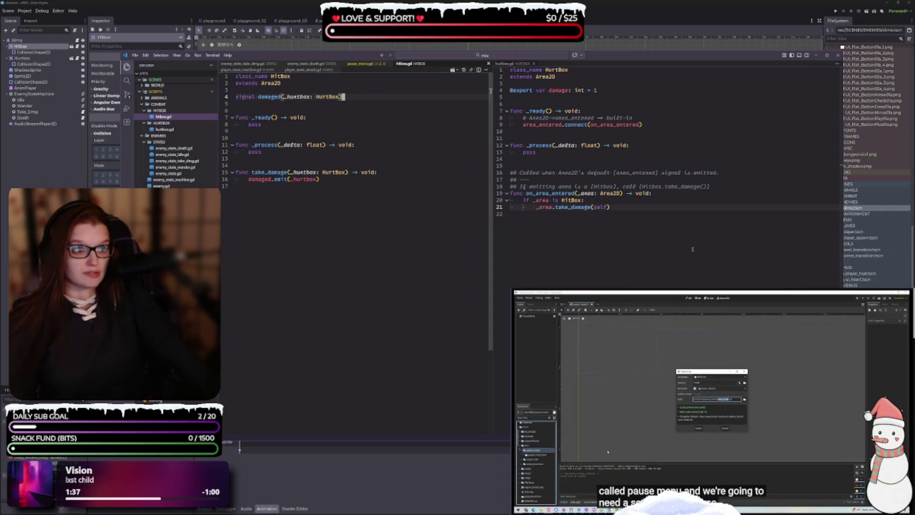
click(356, 92)
click(358, 96)
mouse_move(560, 227)
mouse_down()
mouse_move(573, 213)
mouse_move(534, 125)
mouse_move(511, 103)
mouse_up()
click(326, 180)
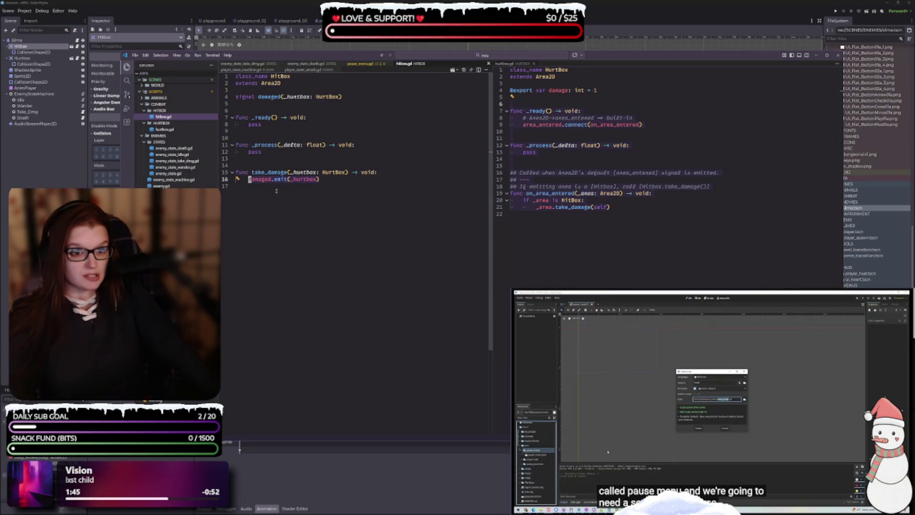
click(621, 208)
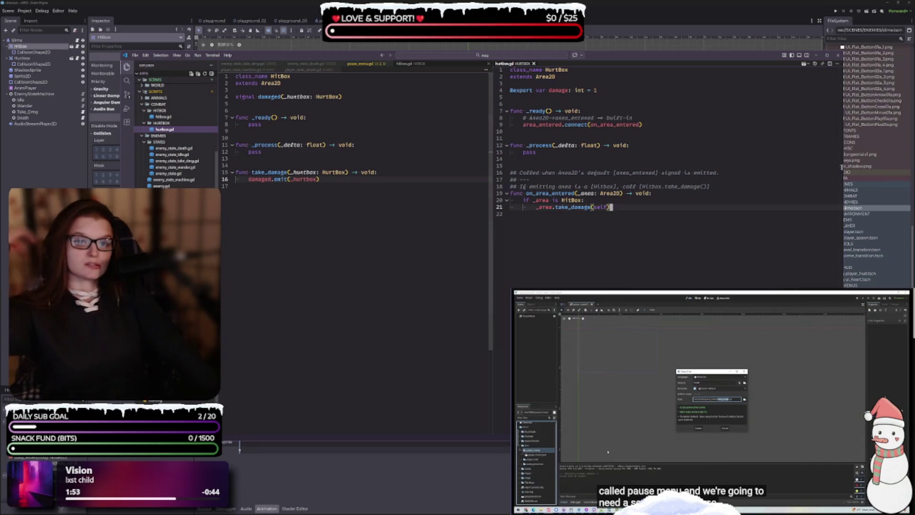
click(62, 185)
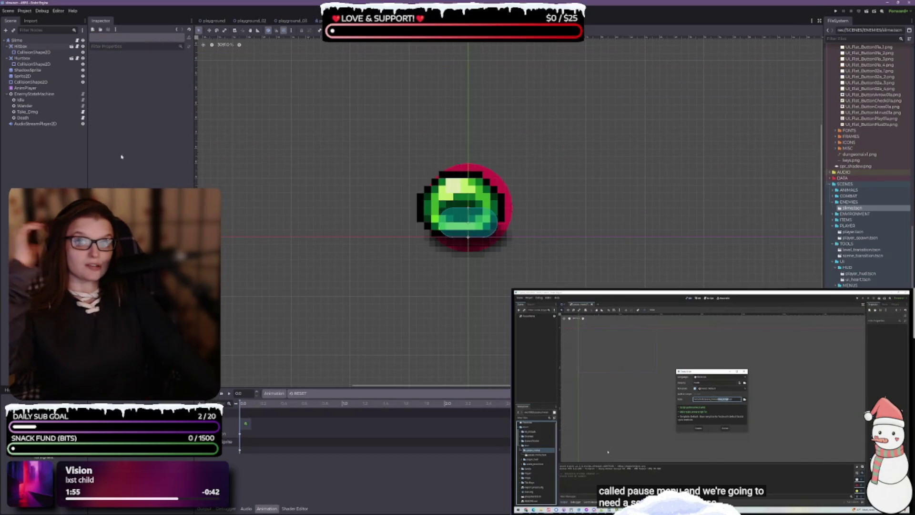
Step: View the slime's Hurtbox and Hitbox properties in the Inspector, then return to VS Code
click(35, 60)
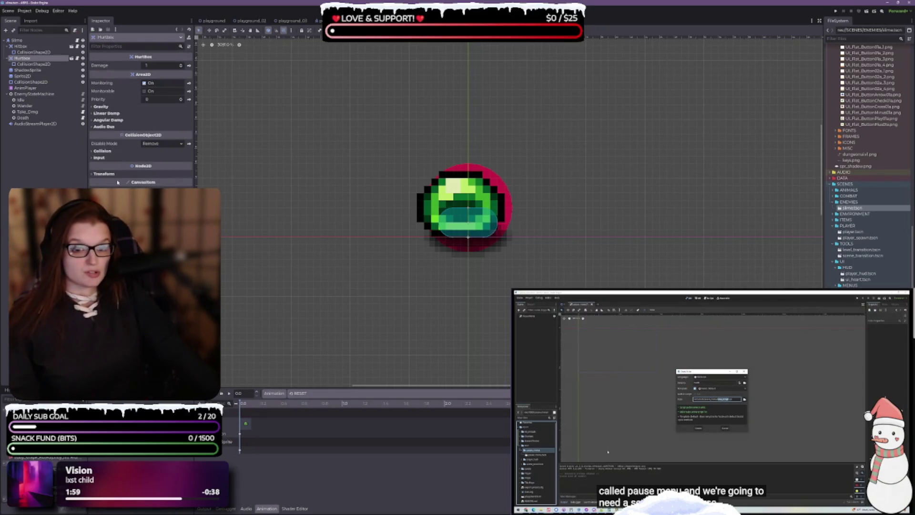
click(34, 46)
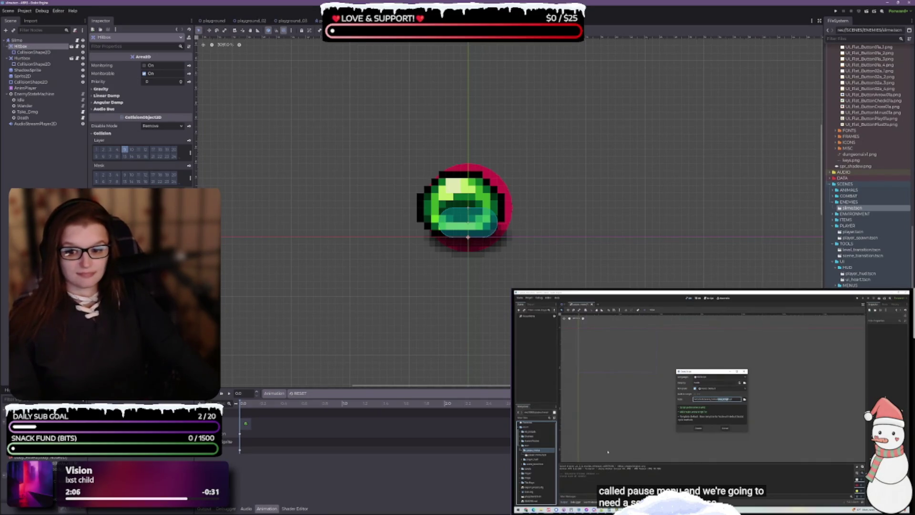
key(alt+Tab)
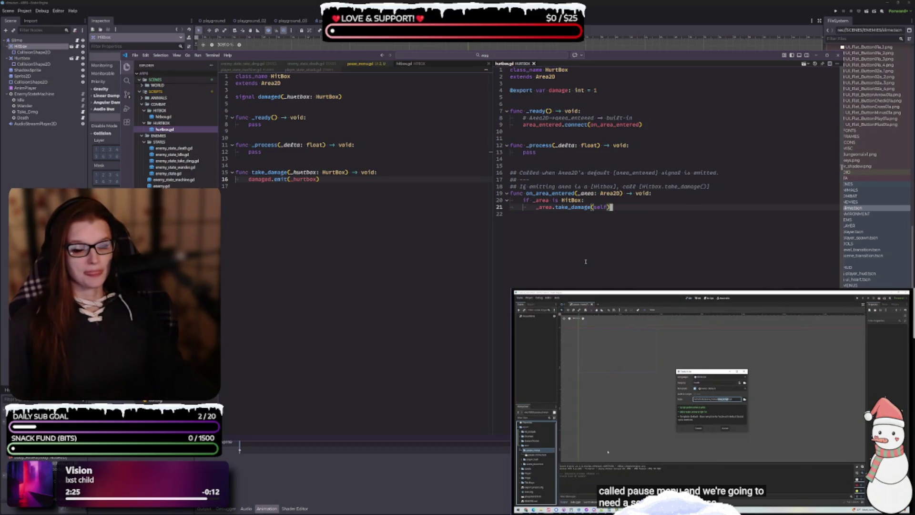
click(311, 70)
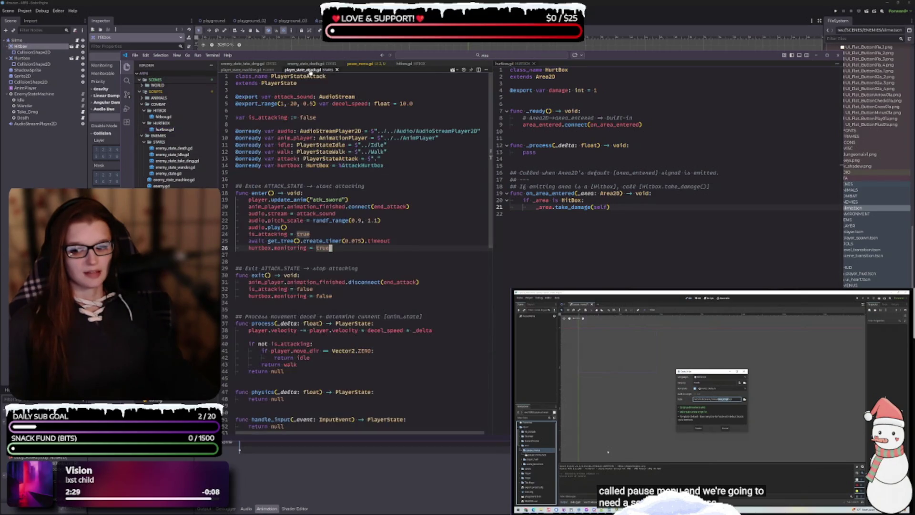
scroll(355, 397, down, 5)
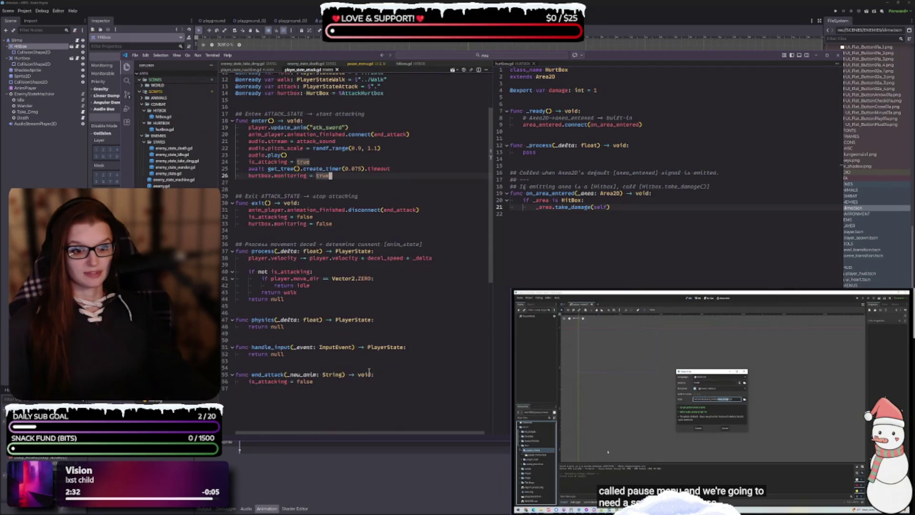
scroll(357, 428, up, 5)
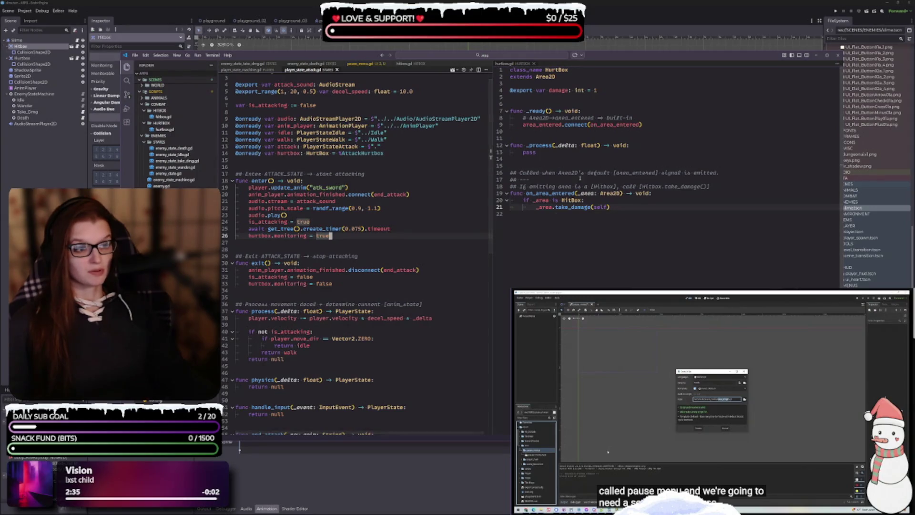
click(381, 64)
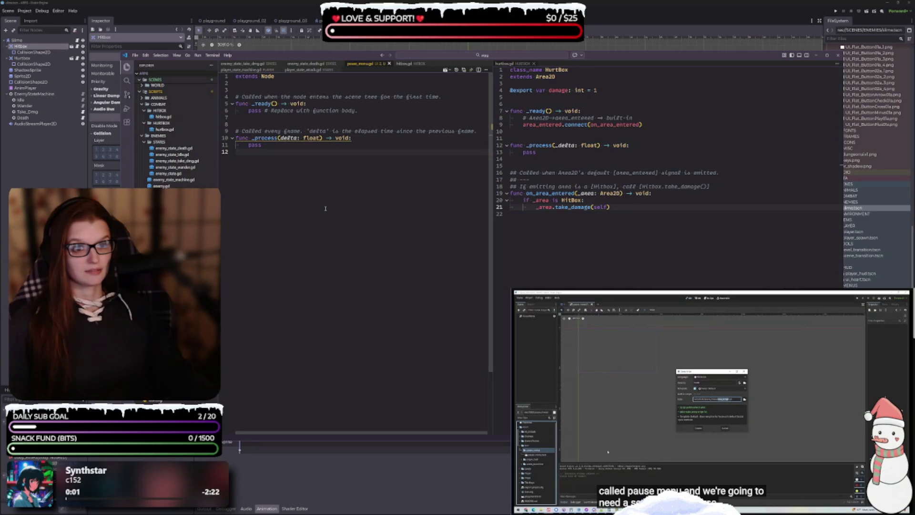
click(405, 63)
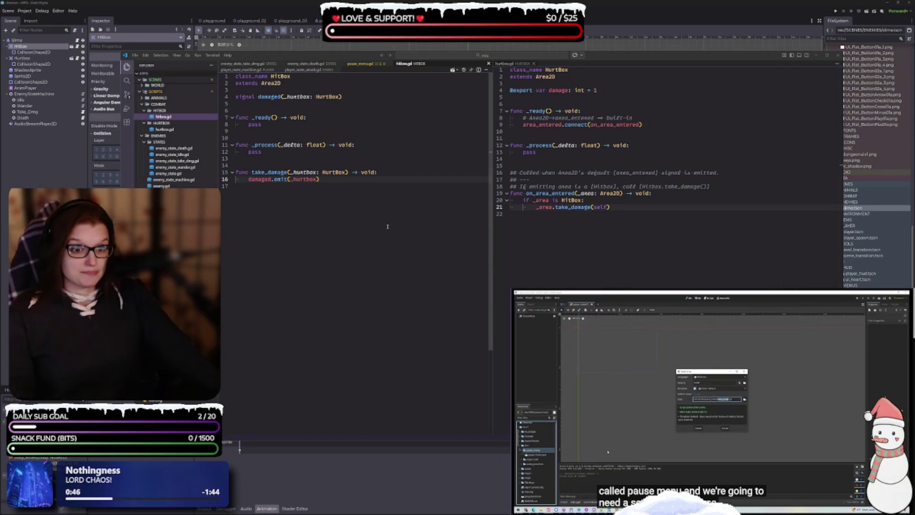
Step: Open player.gd, scroll to make_immune and select timeout on line 107, then open player_state_attack.gd
click(357, 180)
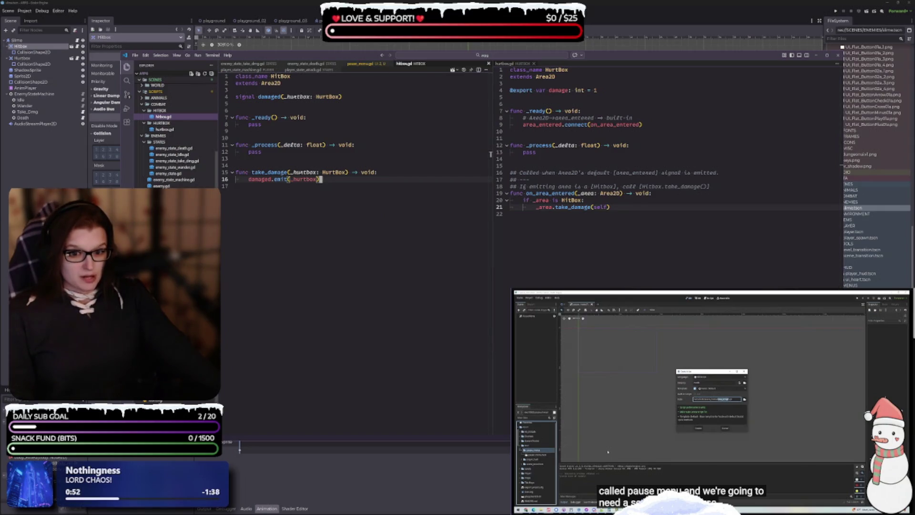
key(ctrl+shift+t)
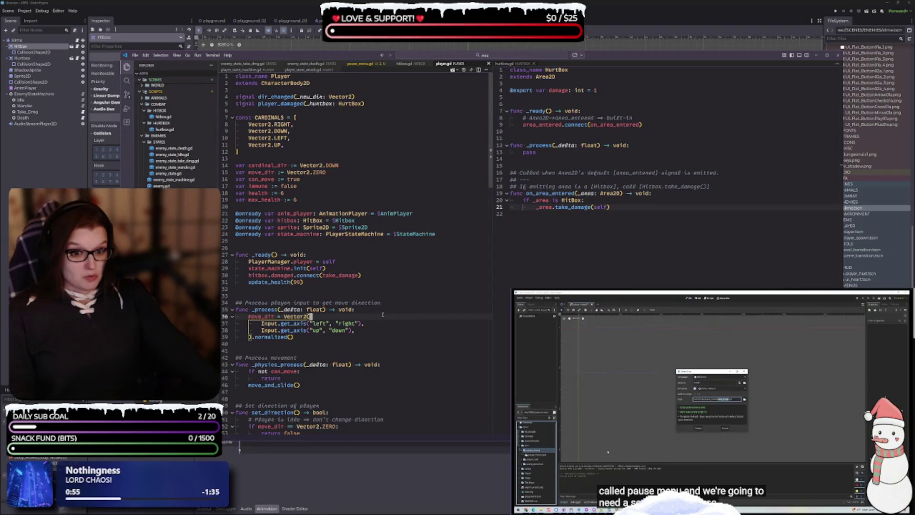
scroll(382, 308, down, 3)
scroll(386, 314, down, 3)
scroll(384, 306, down, 12)
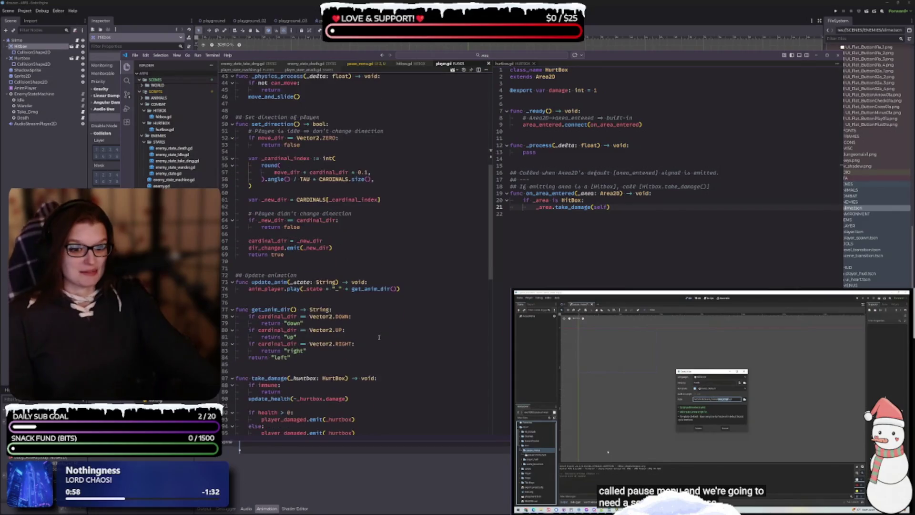
scroll(386, 356, down, 1)
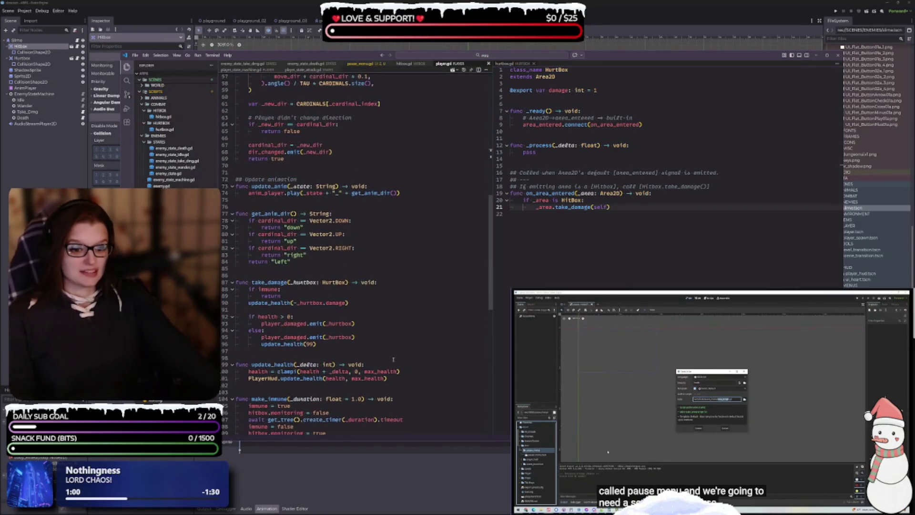
scroll(391, 360, down, 5)
double_click(403, 300)
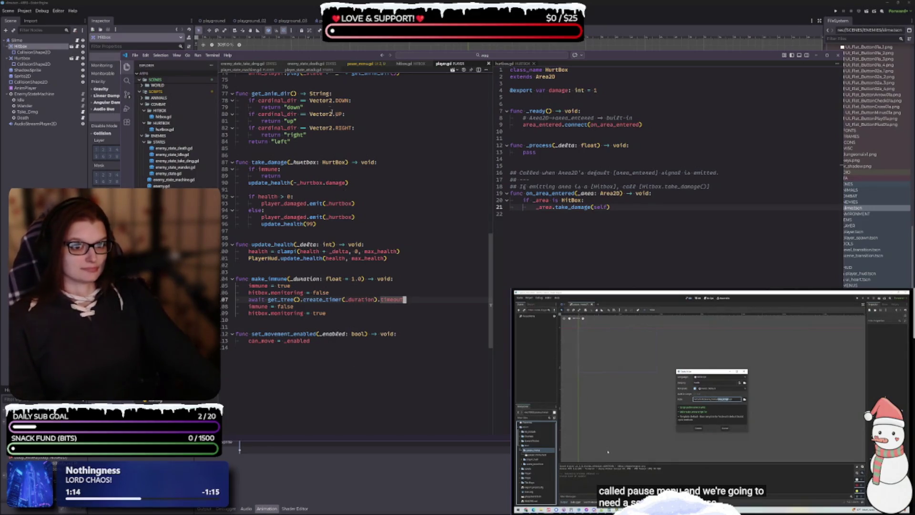
click(304, 69)
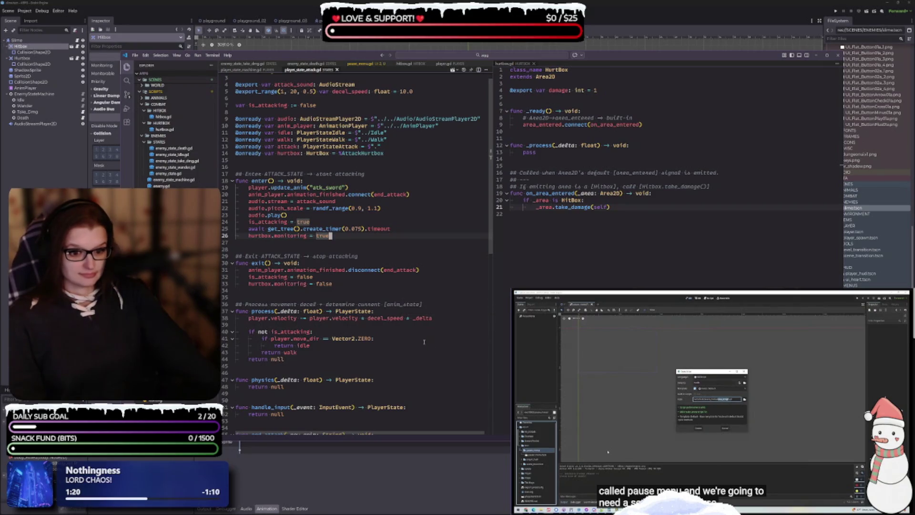
scroll(434, 333, down, 2)
scroll(422, 347, up, 3)
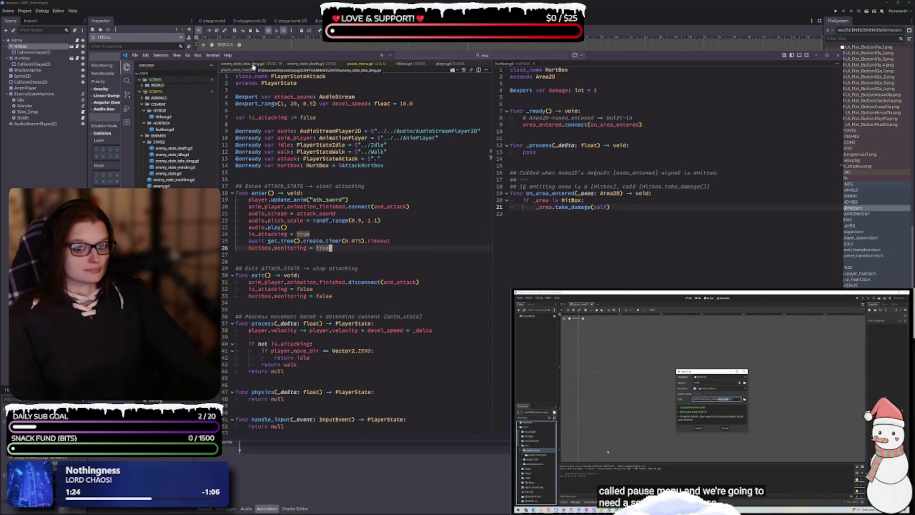
click(282, 64)
click(276, 65)
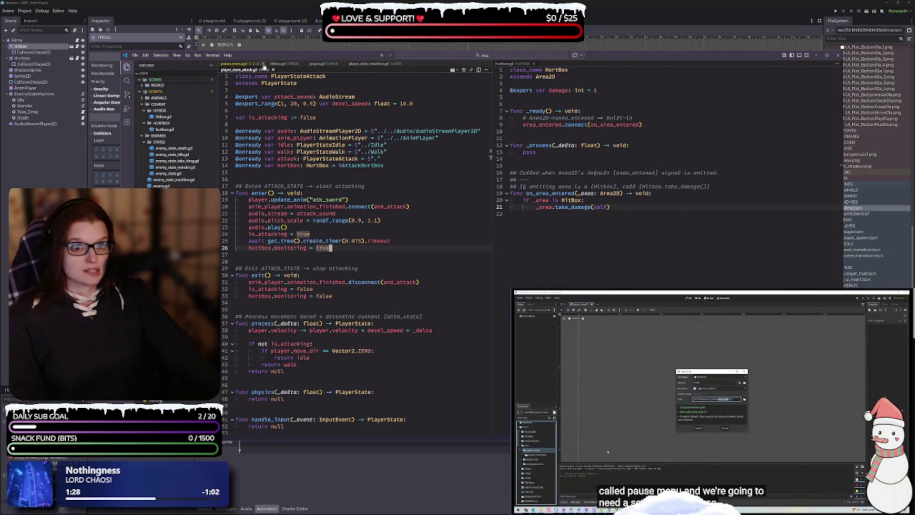
click(302, 63)
click(300, 64)
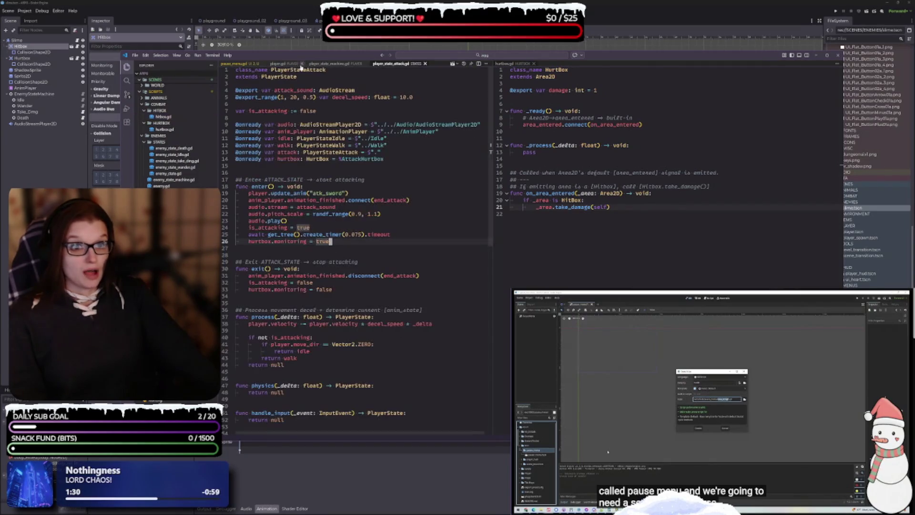
click(328, 64)
click(327, 64)
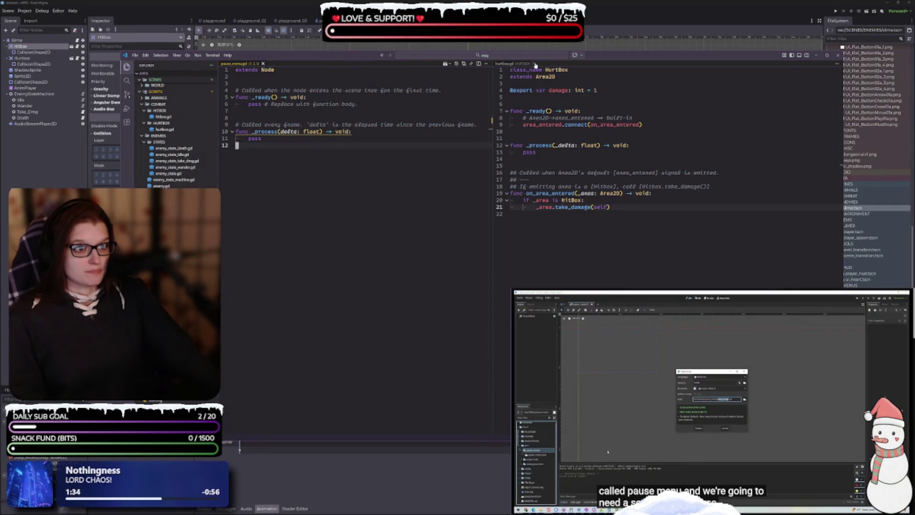
click(534, 64)
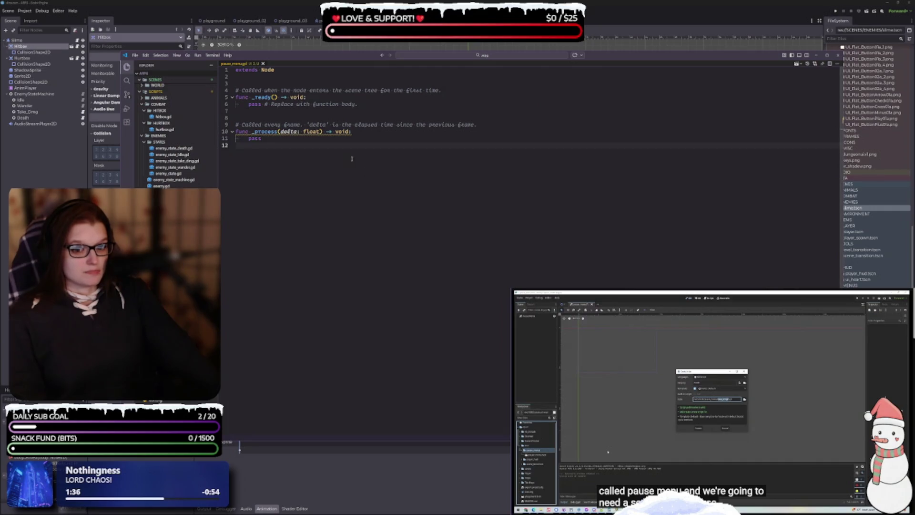
drag(618, 57, 642, 55)
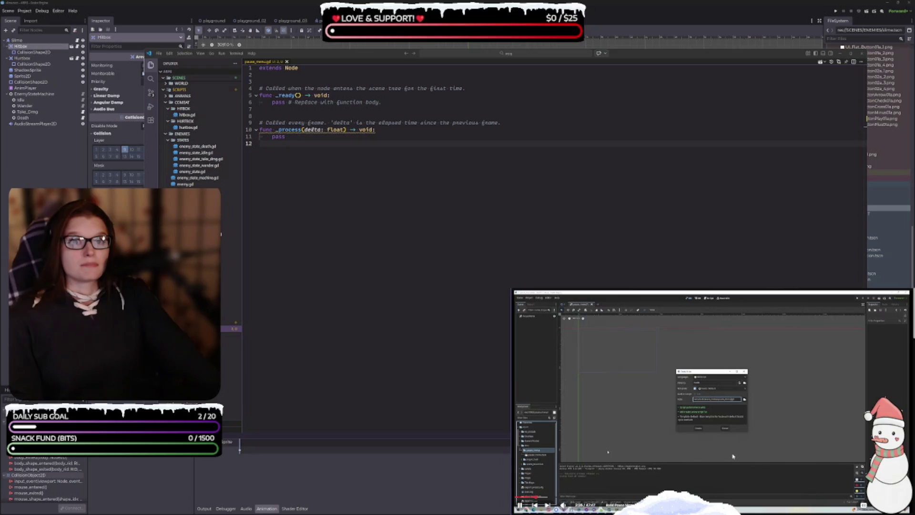
mouse_move(732, 457)
click(261, 141)
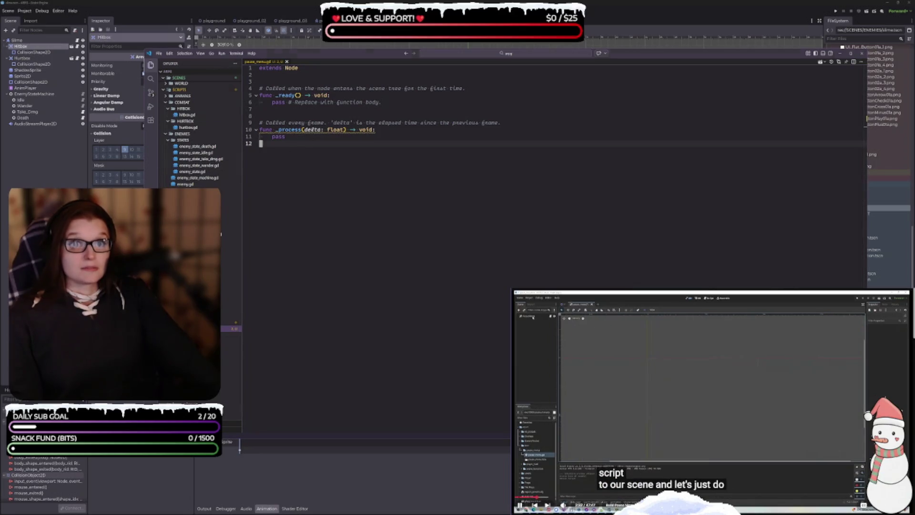
Step: Attach pause_menu.gd to PauseMenu by dropping it from the FileSystem onto its Script field
key(alt+Tab)
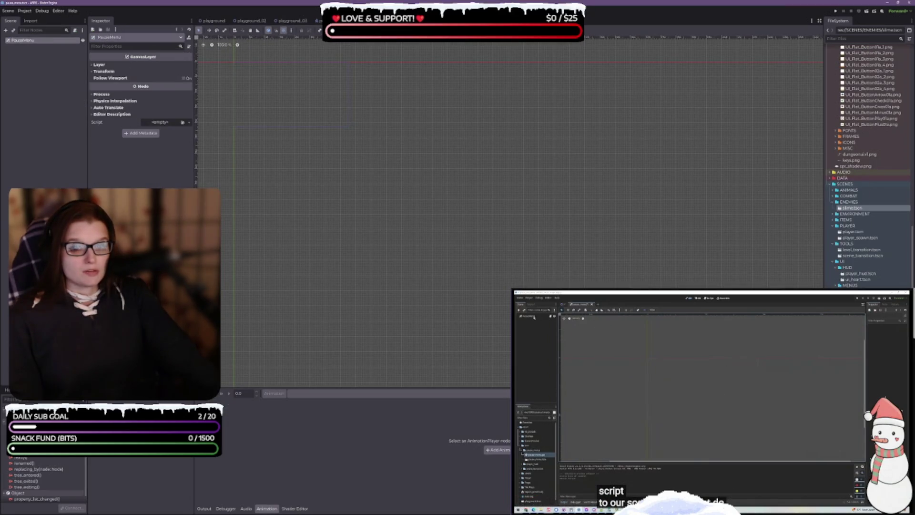
scroll(867, 191, down, 5)
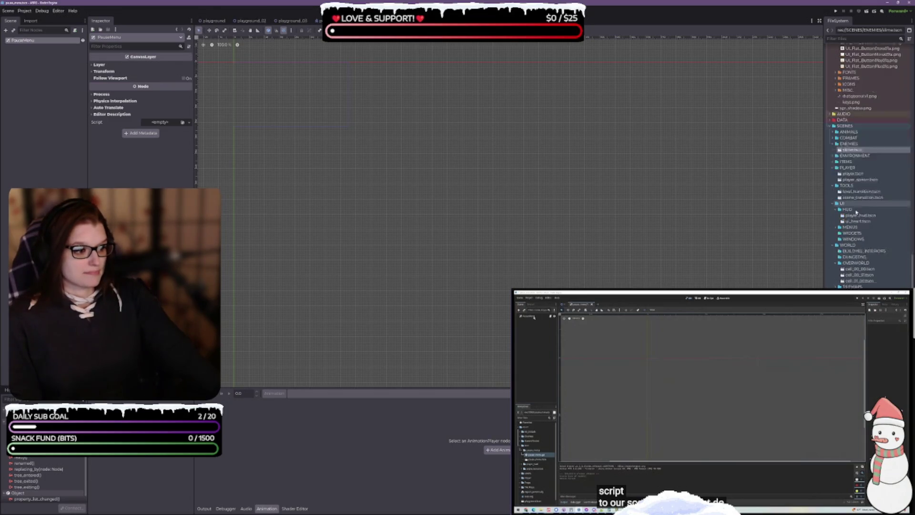
mouse_move(859, 358)
mouse_down()
mouse_move(356, 237)
mouse_move(172, 123)
mouse_up()
scroll(346, 183, up, 3)
drag(413, 188, 406, 196)
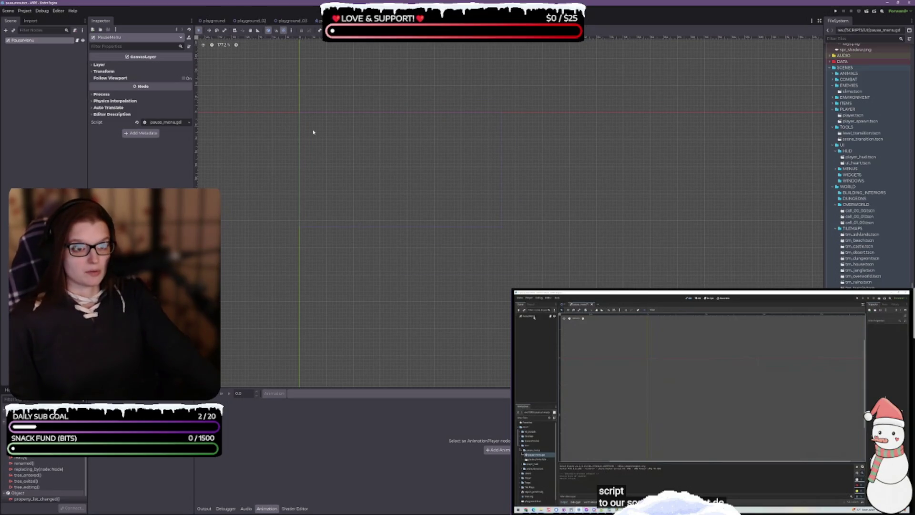
click(292, 20)
click(317, 21)
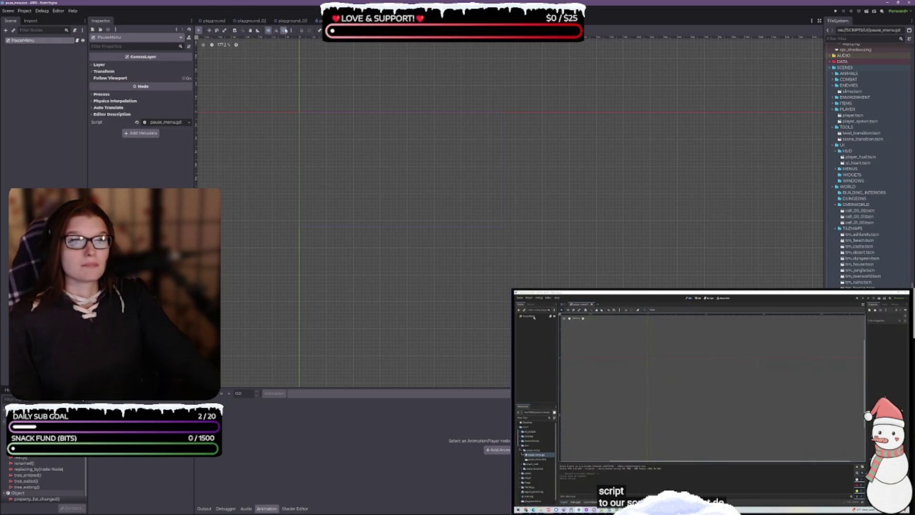
click(739, 394)
click(715, 451)
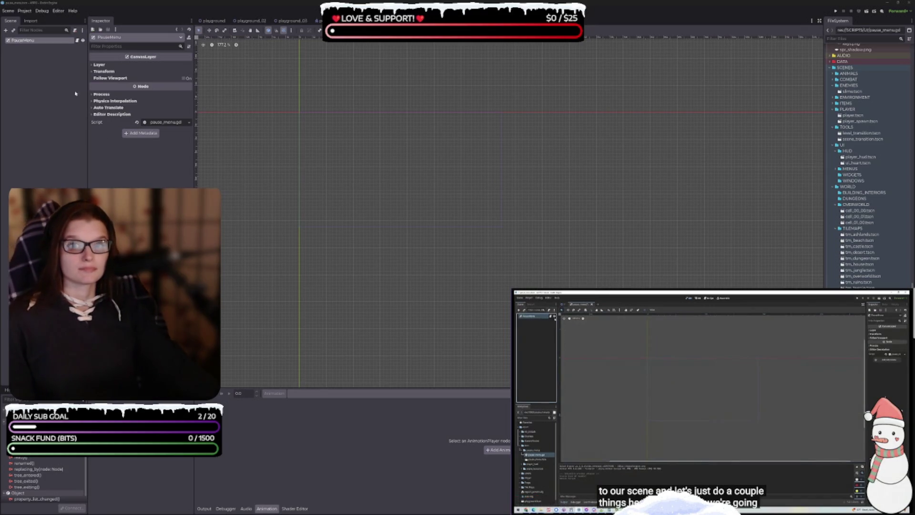
Step: Set PauseMenu's Process Mode to Always, then open pause_menu.gd for editing
click(30, 41)
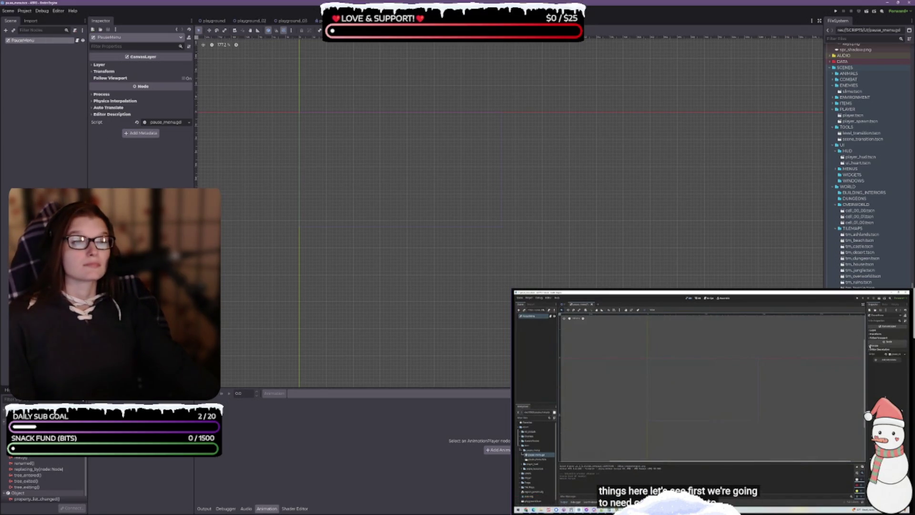
click(98, 94)
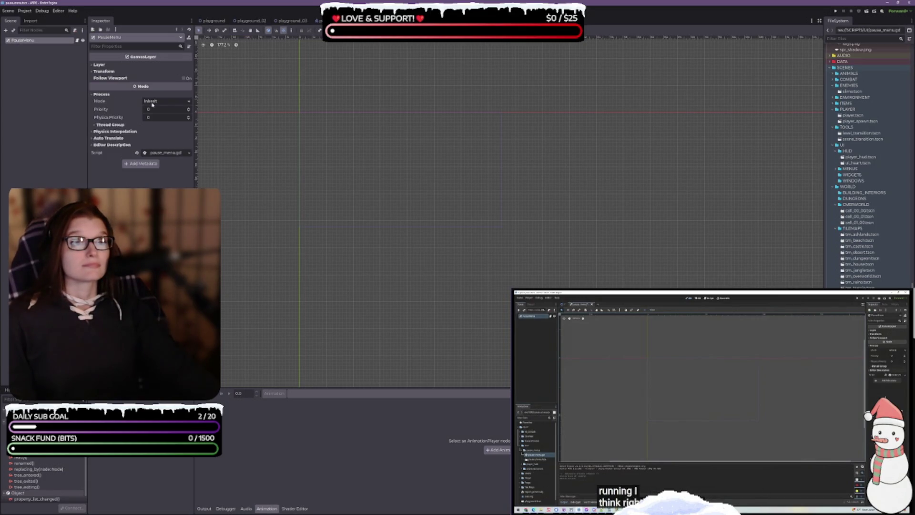
click(153, 104)
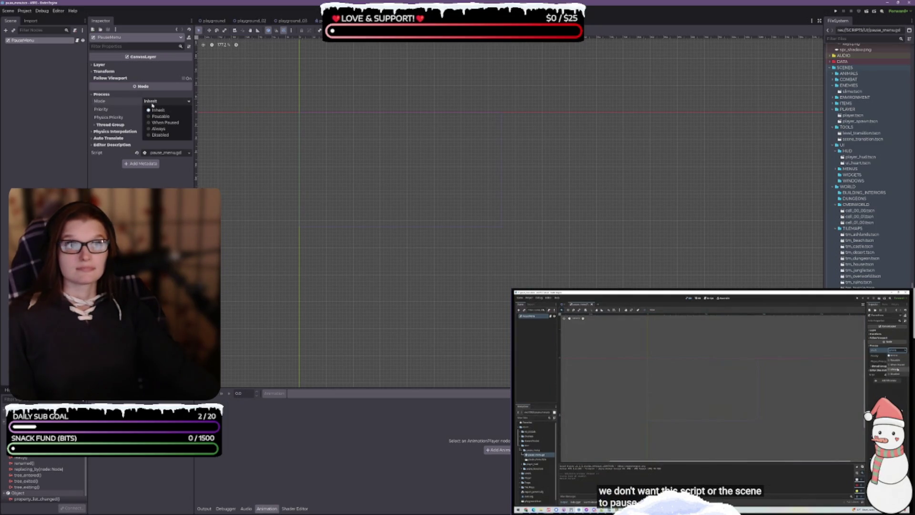
click(158, 129)
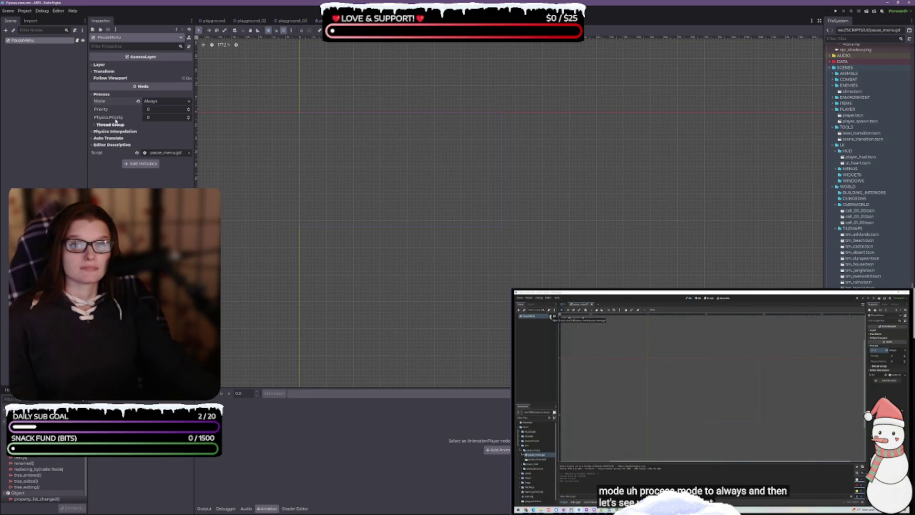
click(82, 41)
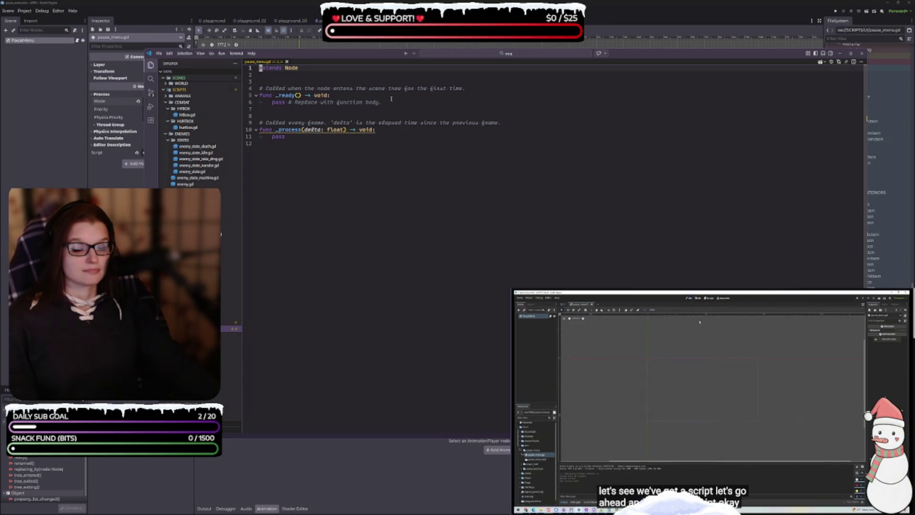
Step: Delete the three template comments from pause_menu.gd, save it, and go back to Godot
drag(403, 102, 286, 102)
key(BackSpace)
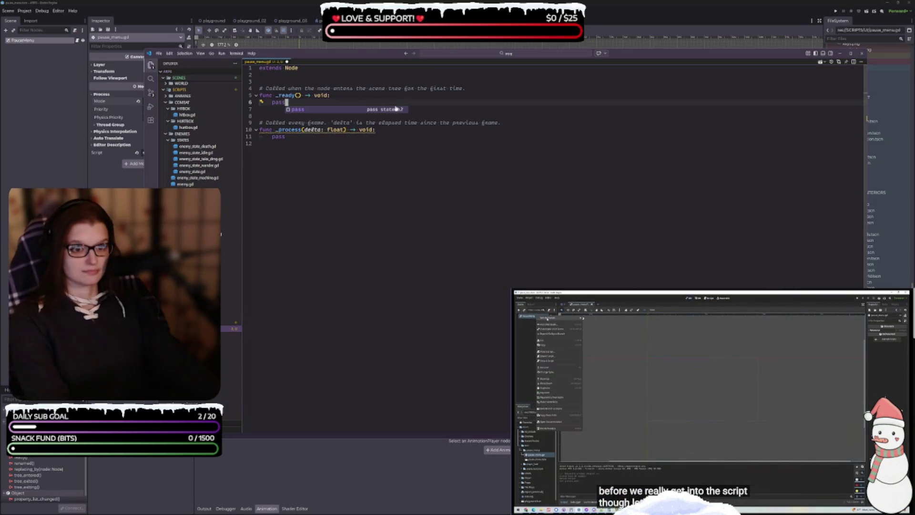
drag(480, 88, 260, 88)
key(BackSpace)
drag(501, 122, 260, 115)
key(BackSpace)
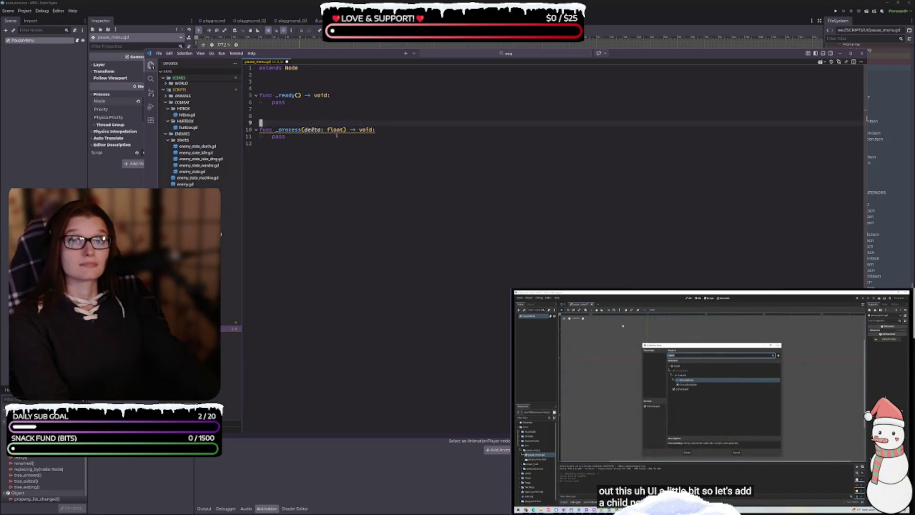
key(ctrl+s)
click(103, 146)
right_click(26, 41)
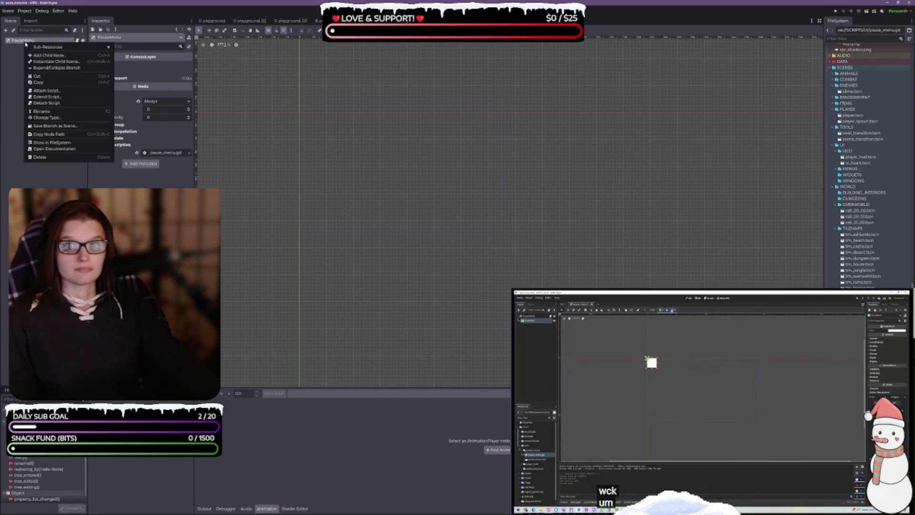
Step: Search 'color' in Add Child Node and add a ColorRect under PauseMenu
click(60, 56)
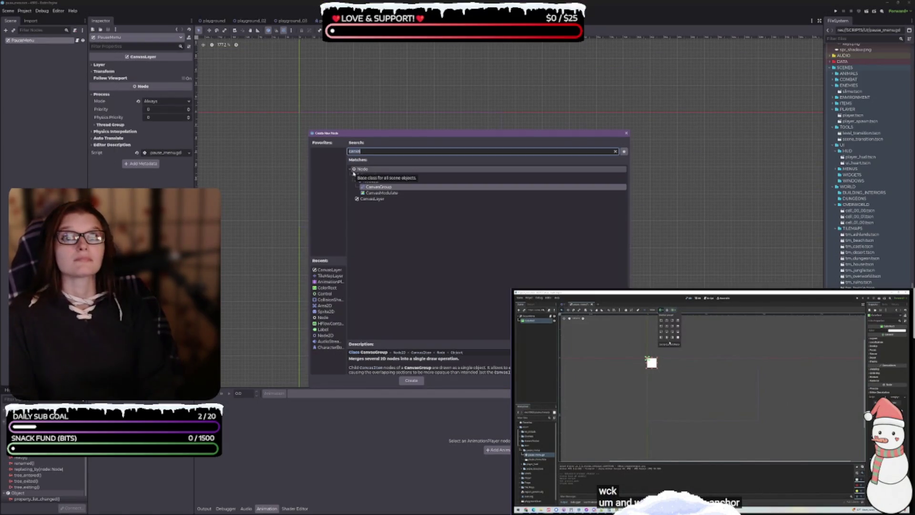
text(color)
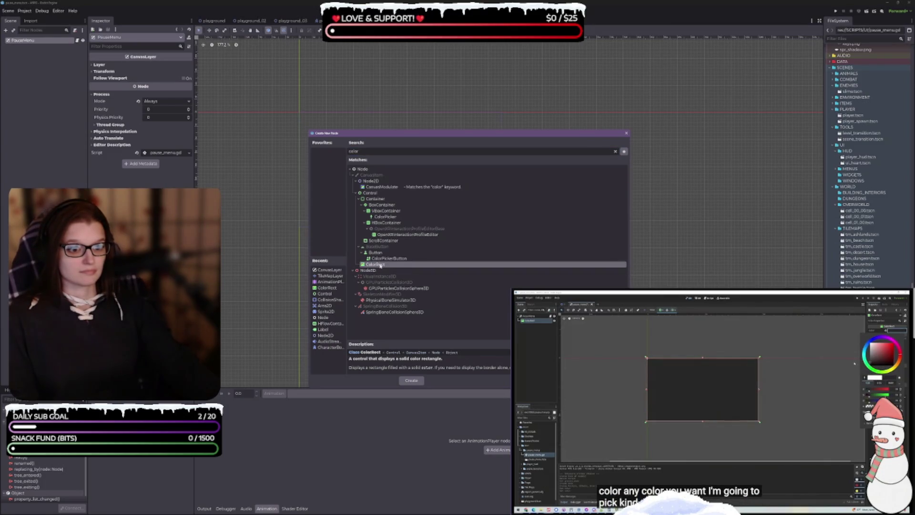
double_click(381, 265)
key(XF86AudioPlay)
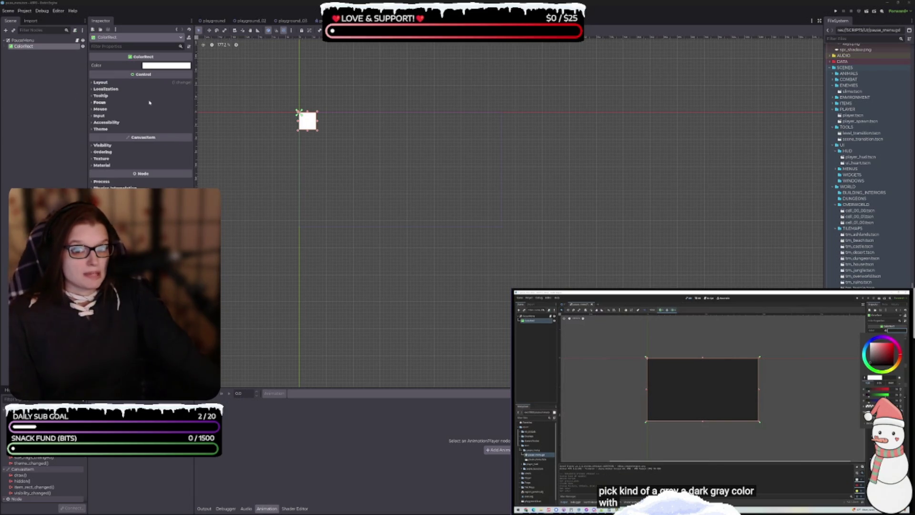
Step: Tint the ColorRect a translucent dark gray (RGB 40, 40, 40)
click(159, 67)
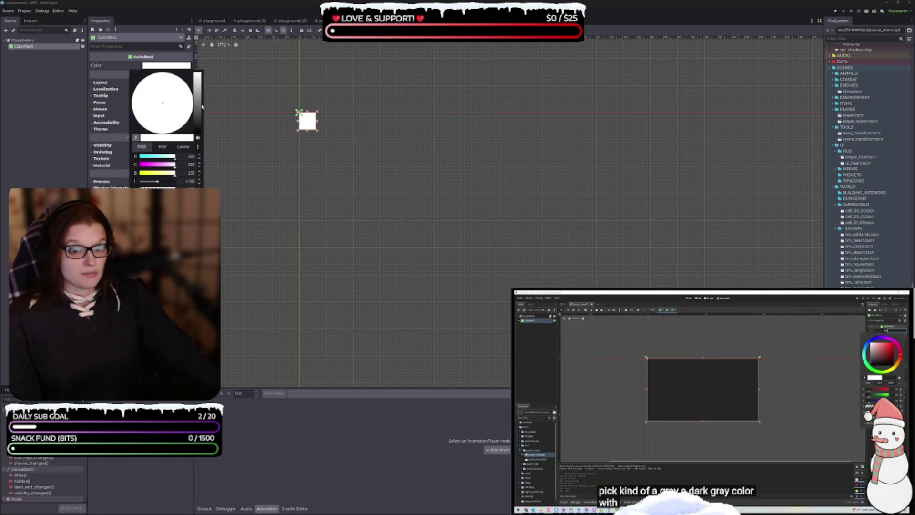
drag(202, 117, 200, 121)
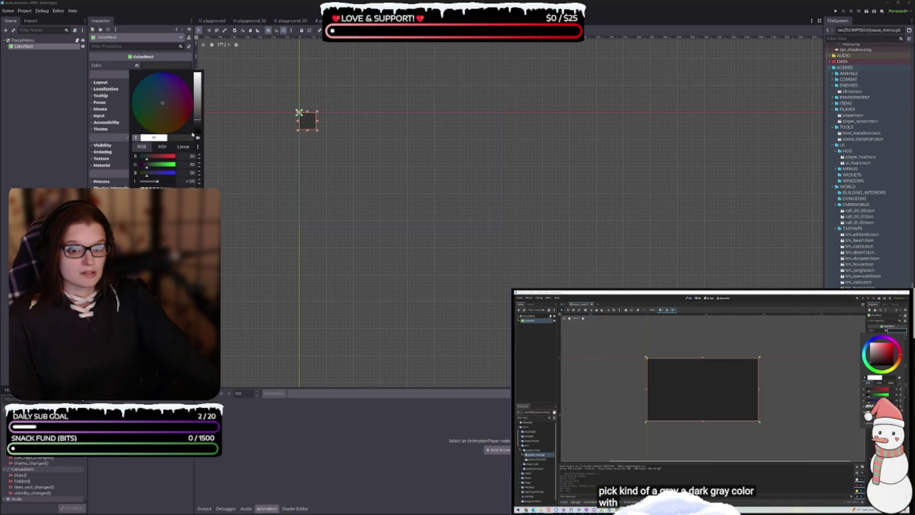
drag(201, 125, 200, 125)
key(Escape)
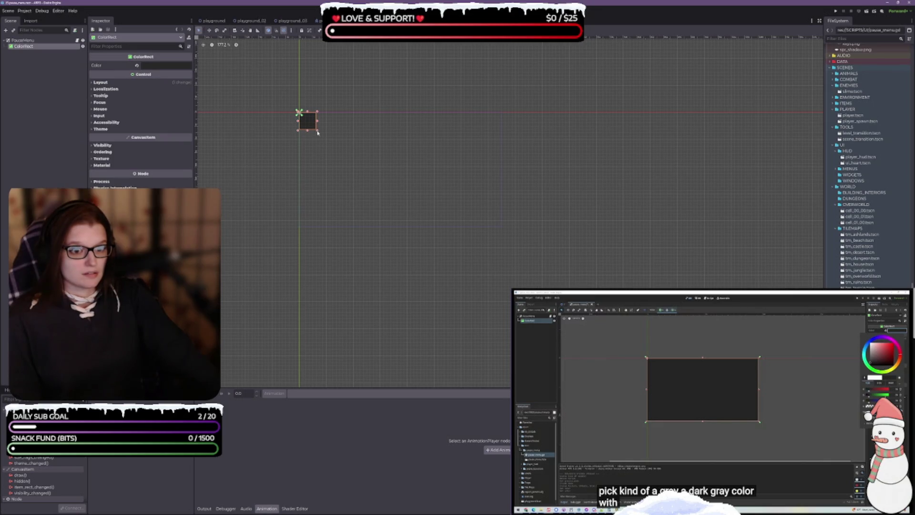
Step: Stretch the ColorRect across the screen area and collapse the Animation panel
drag(317, 130, 503, 227)
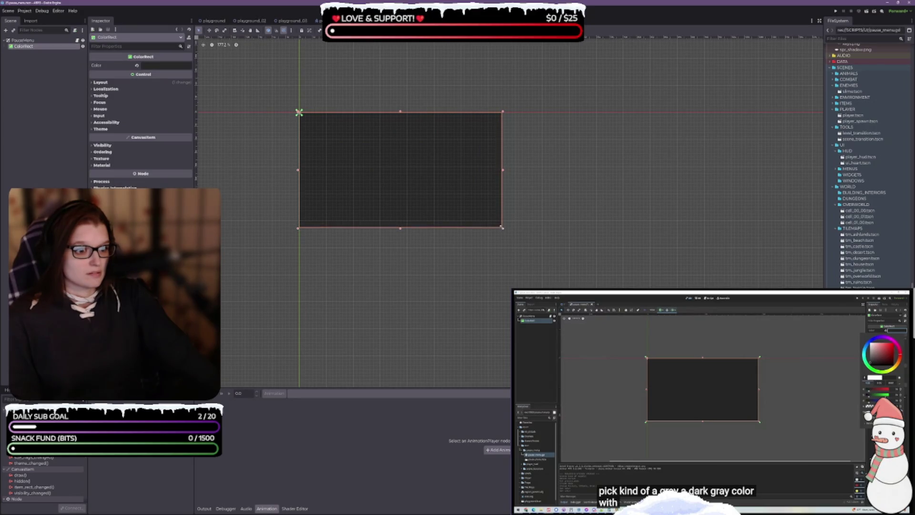
scroll(502, 227, up, 5)
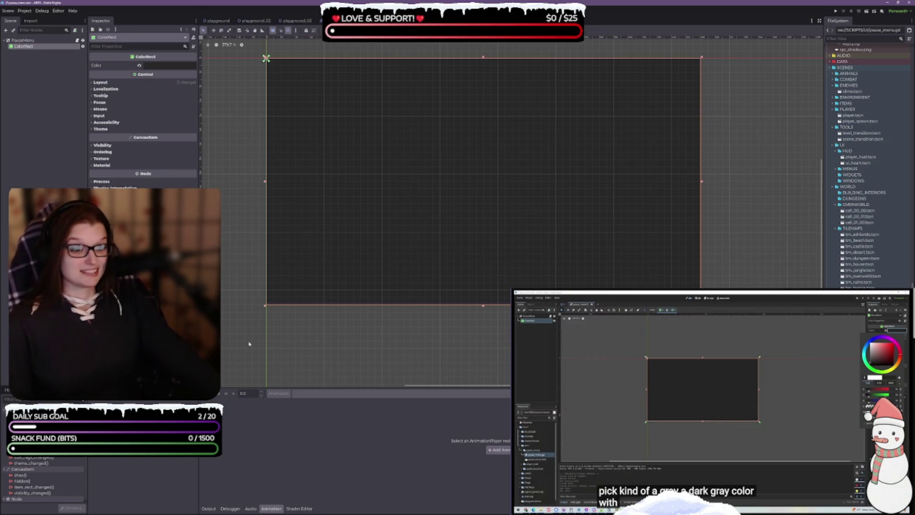
click(281, 504)
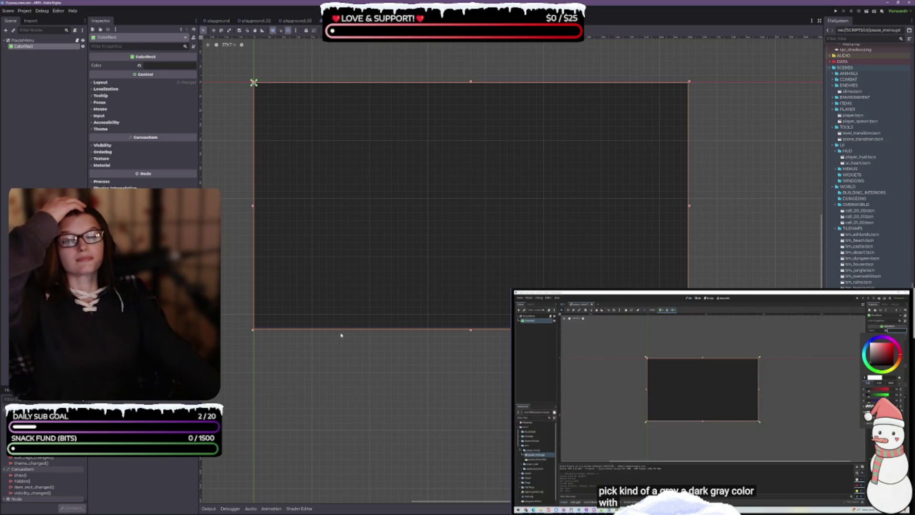
click(708, 404)
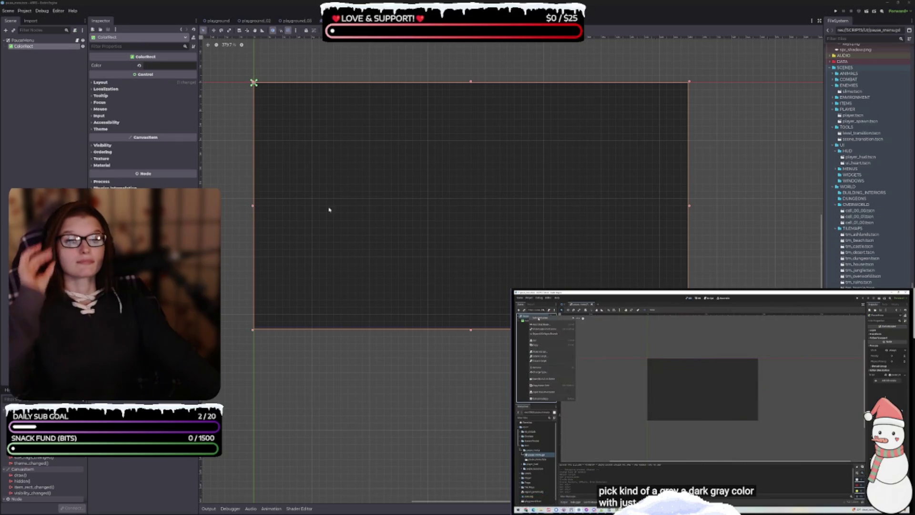
click(167, 66)
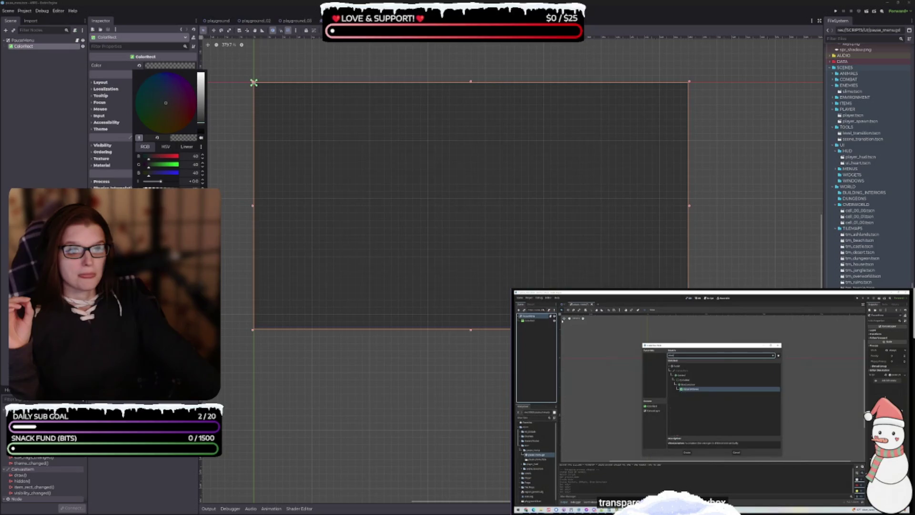
click(70, 173)
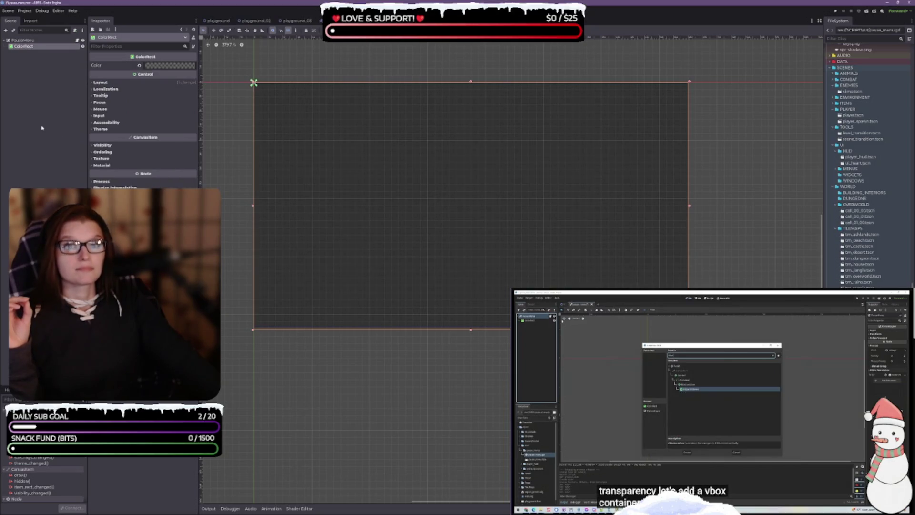
click(23, 40)
Step: Add a VBoxContainer under PauseMenu holding a Button and its duplicate
right_click(24, 42)
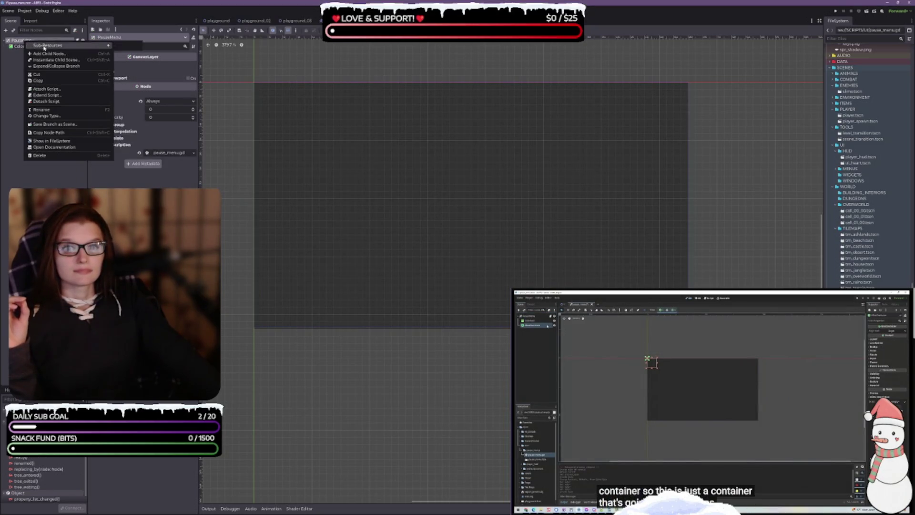
click(46, 54)
text(vbox)
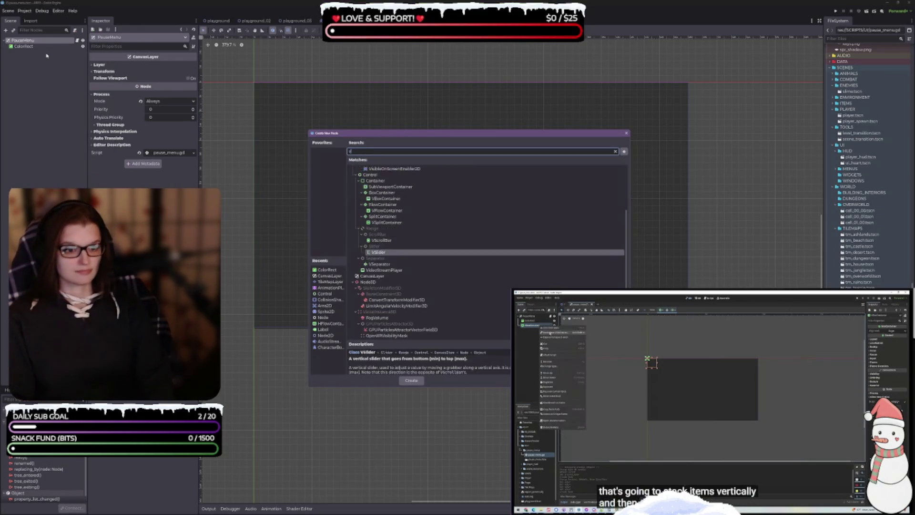
key(Return)
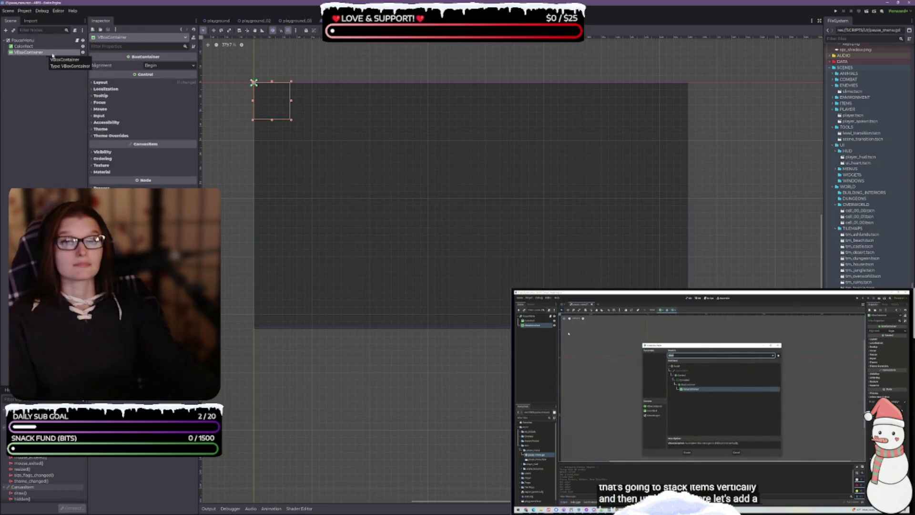
click(21, 85)
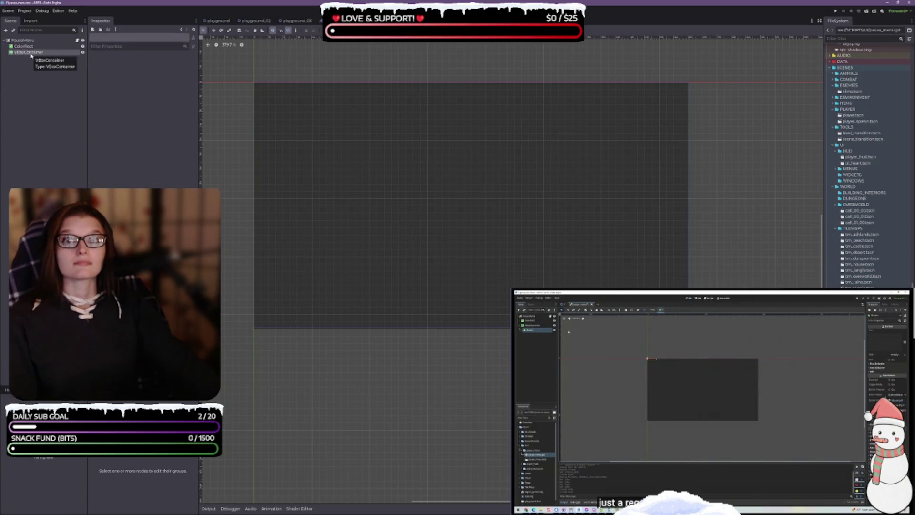
right_click(32, 54)
click(76, 60)
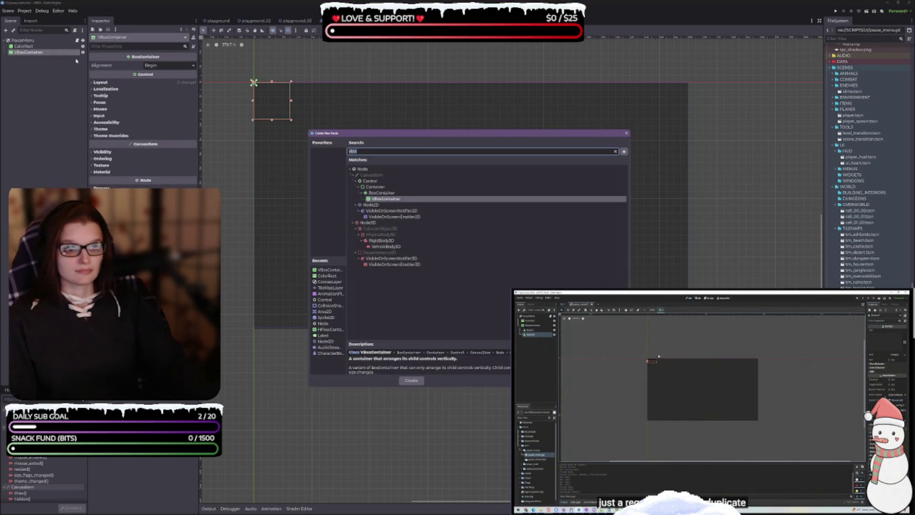
key(Escape)
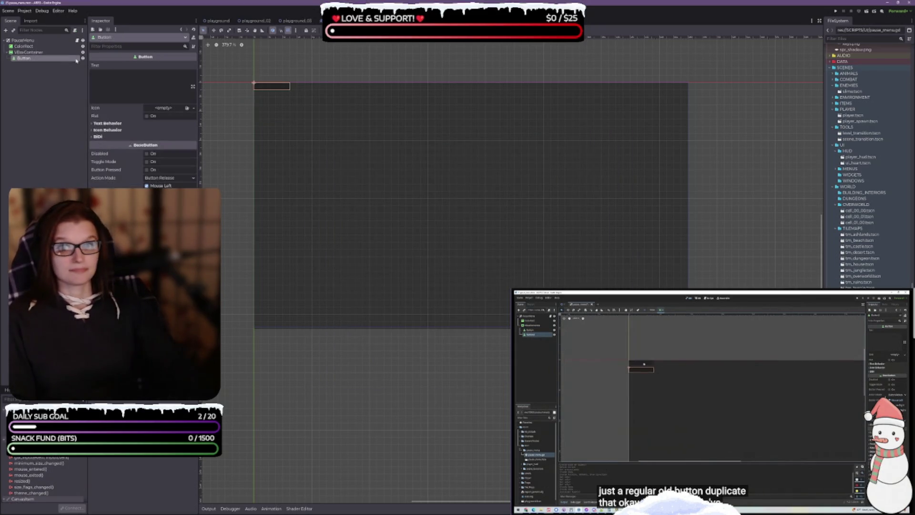
click(23, 59)
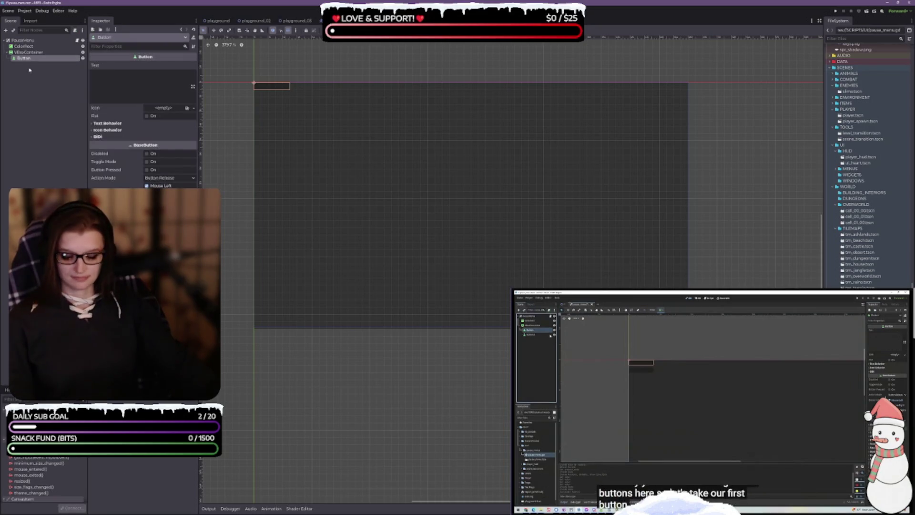
key(ctrl+d)
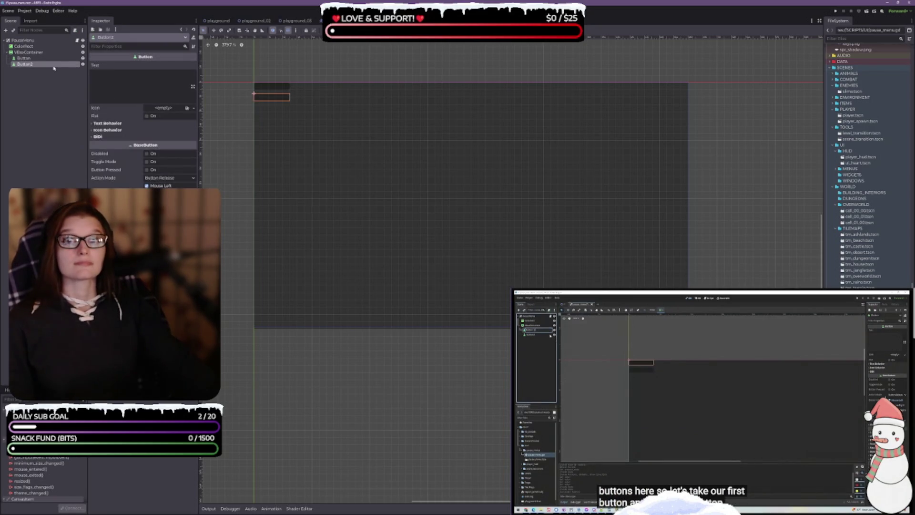
Step: Rename the two buttons to Button_Save and Button_Load
click(28, 58)
double_click(30, 59)
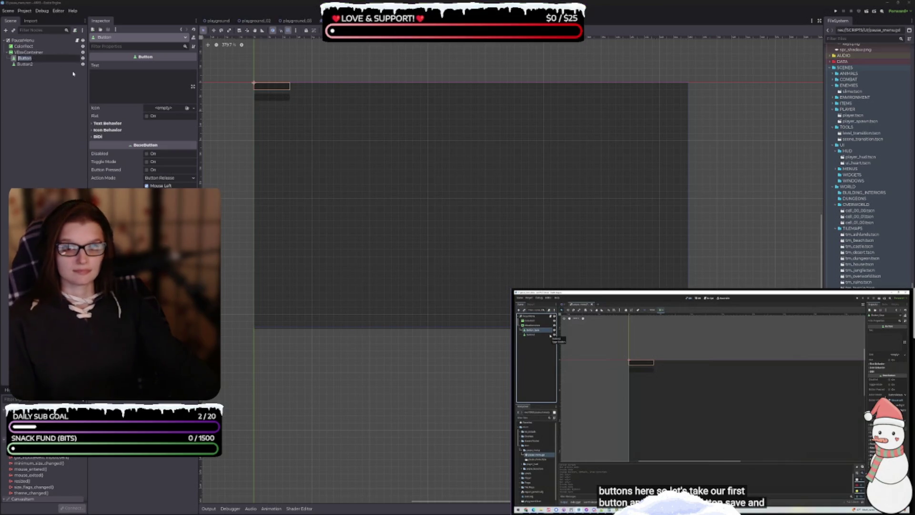
text(Button_Save)
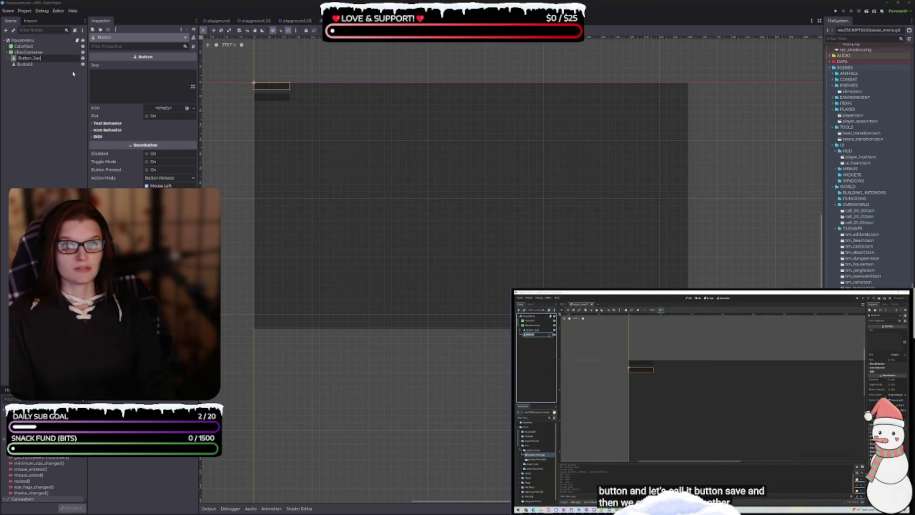
key(Return)
click(41, 65)
double_click(42, 64)
text(_Load)
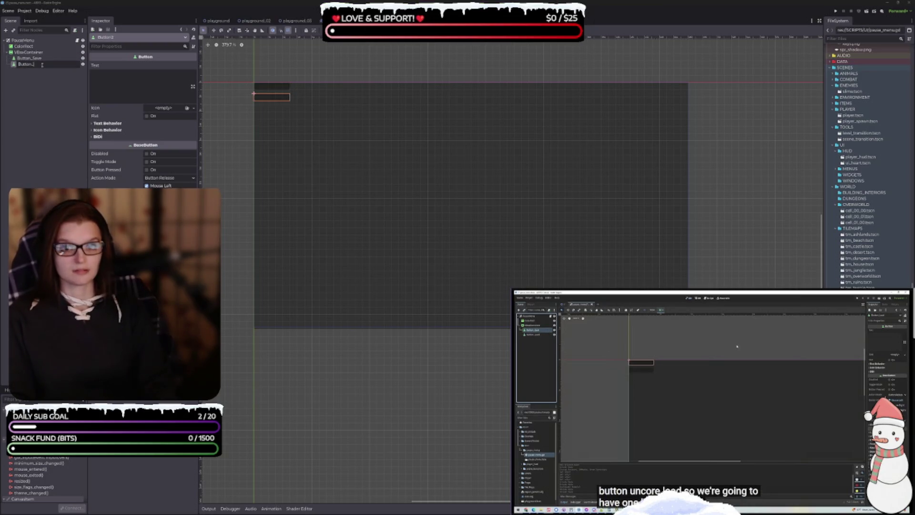
key(Return)
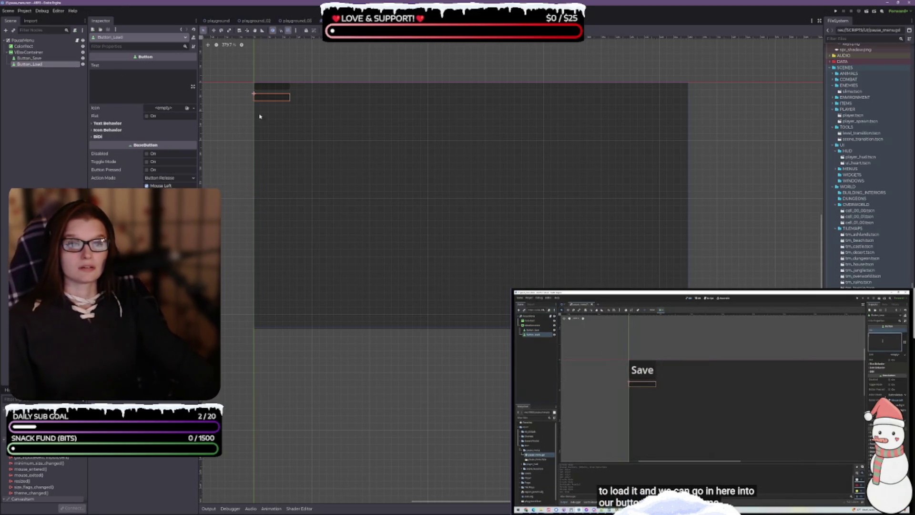
scroll(246, 93, up, 4)
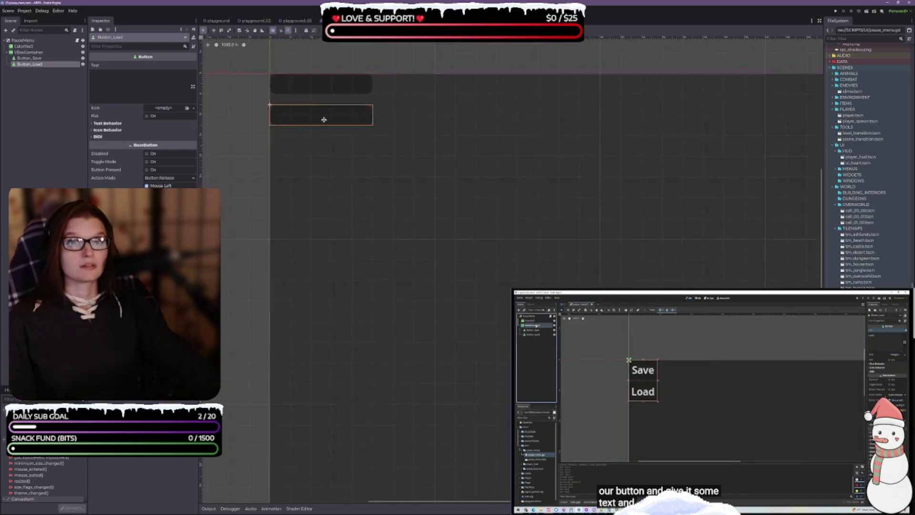
Step: Set Button_Save's Text to 'Save' and Button_Load's Text to 'Load'
scroll(253, 100, up, 1)
click(33, 58)
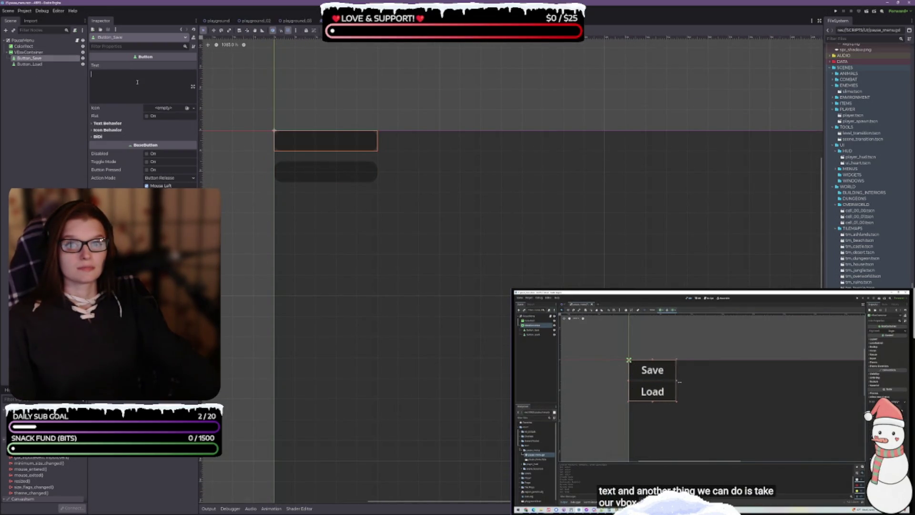
click(123, 83)
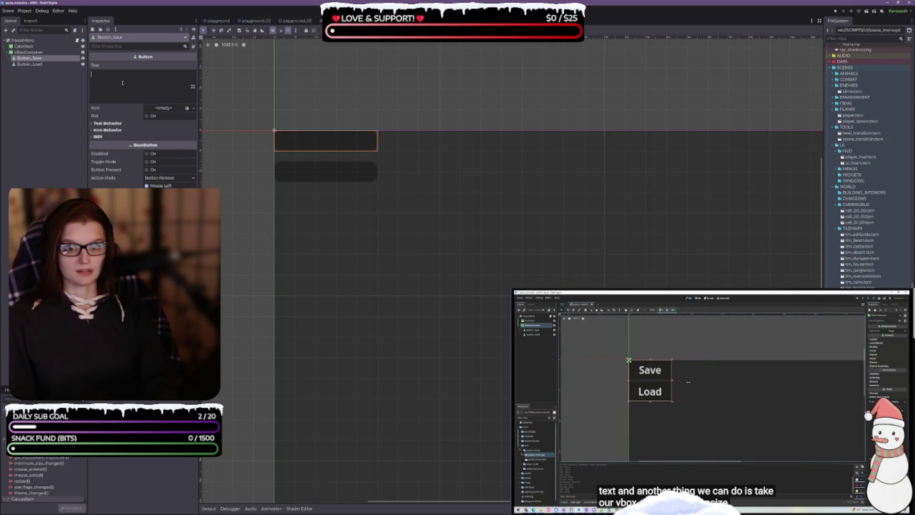
text(Save)
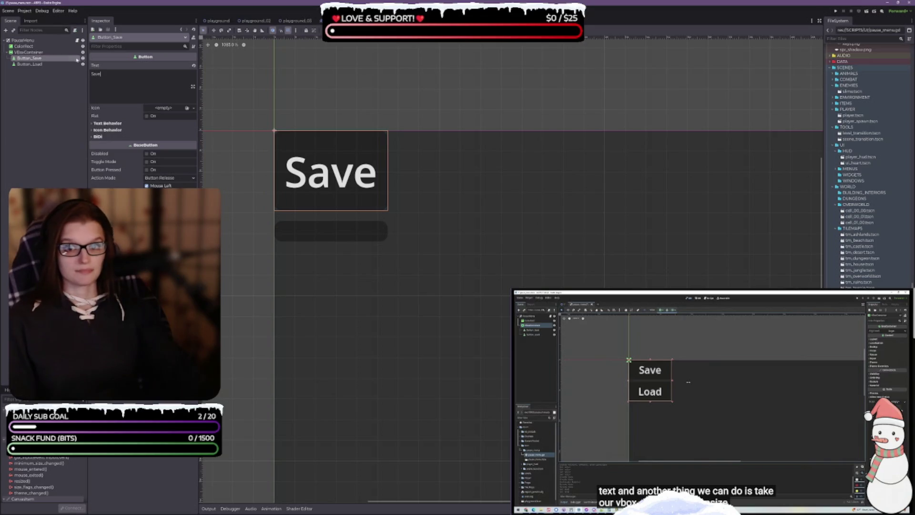
click(30, 64)
click(110, 83)
text(Load)
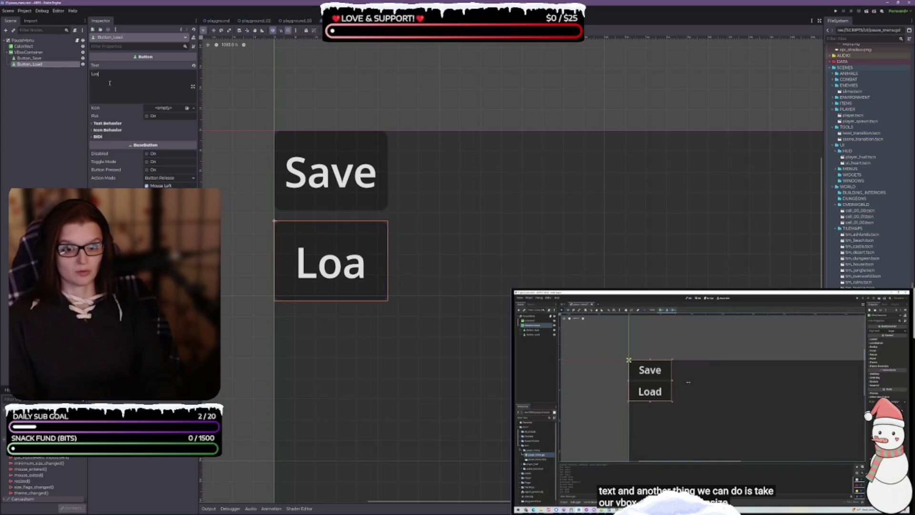
click(29, 58)
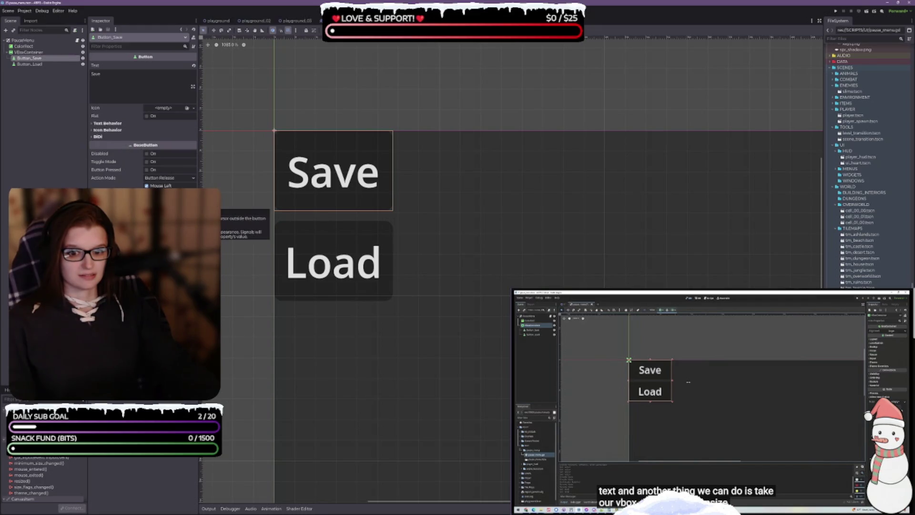
click(92, 125)
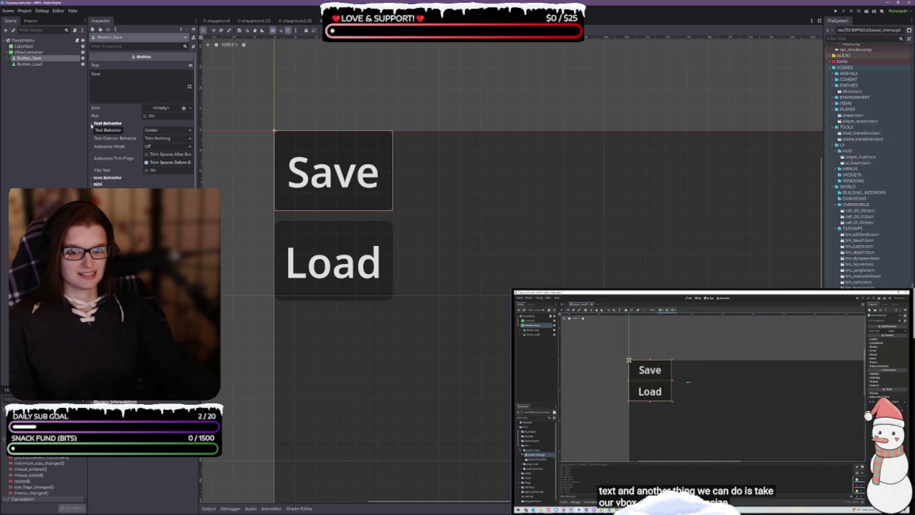
click(93, 124)
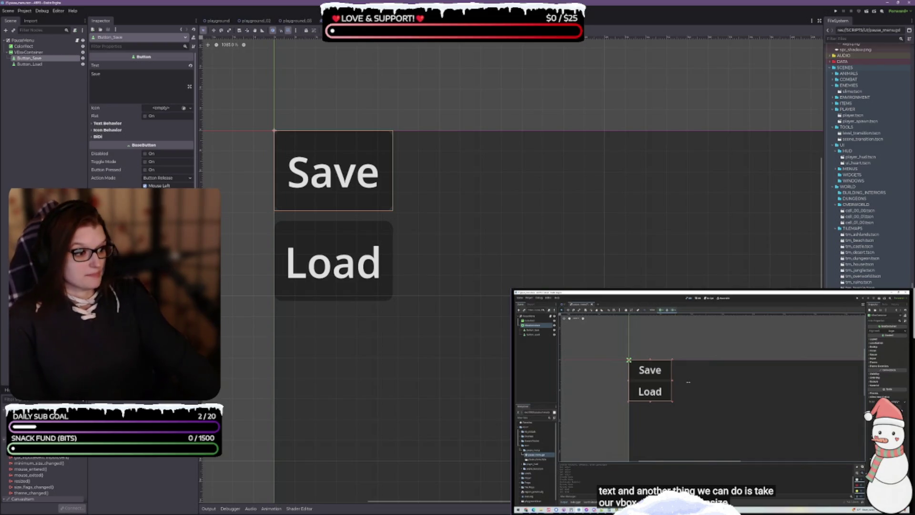
Step: Collapse 16x16 and ENVIRONMENT, expand ART/UI/FONTS, and select Kenney Pixel Square.ttf
scroll(867, 162, up, 3)
scroll(868, 162, up, 10)
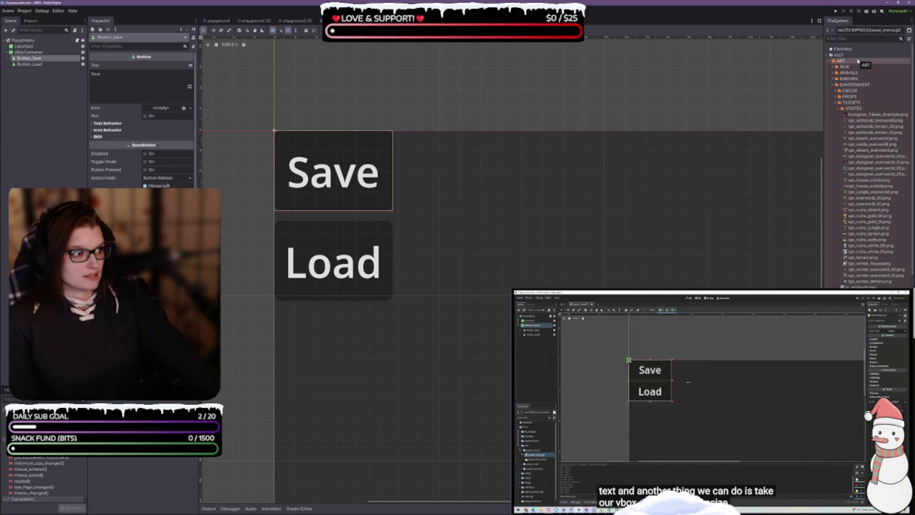
click(834, 67)
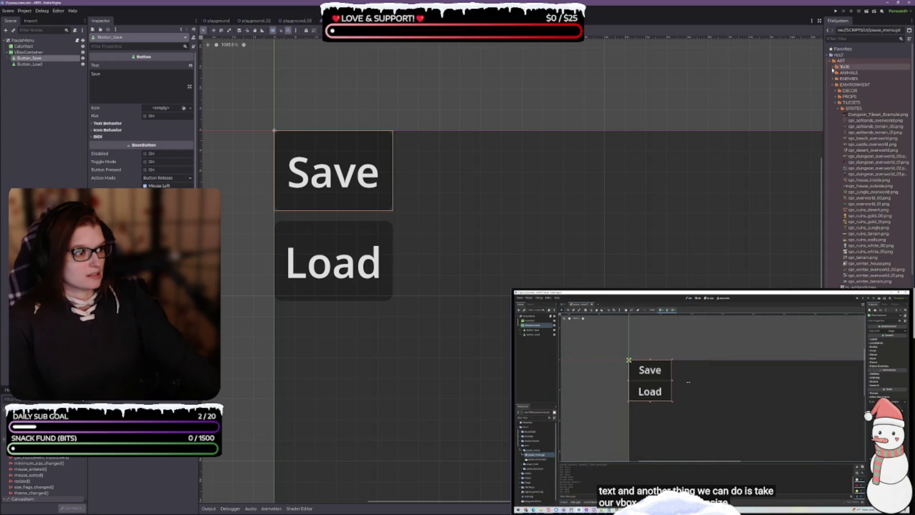
scroll(896, 229, down, 20)
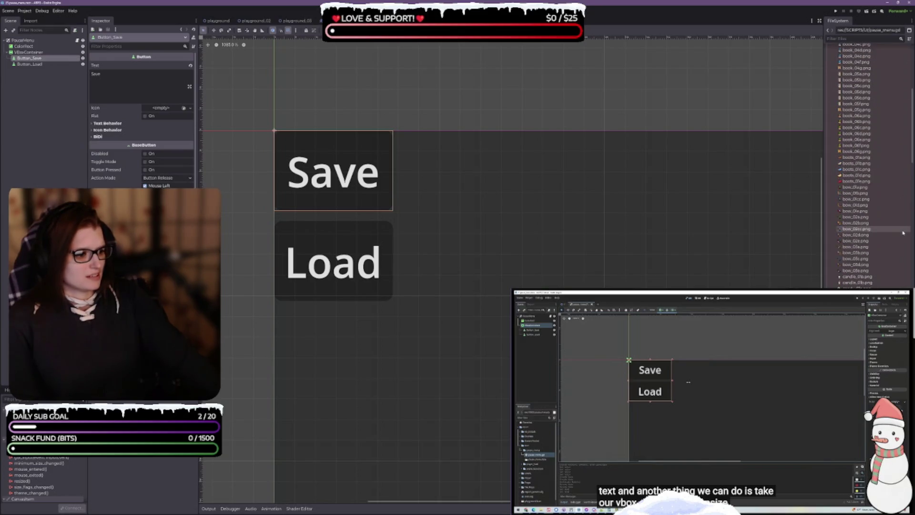
scroll(897, 229, up, 20)
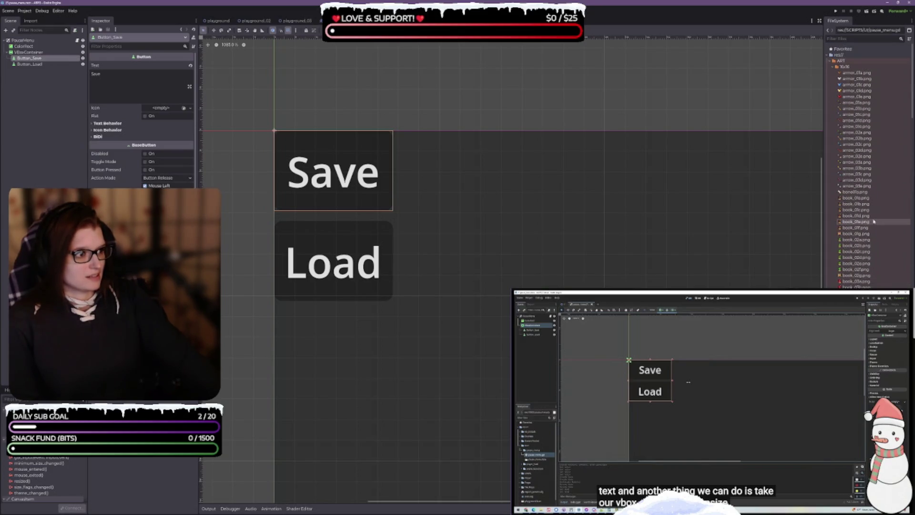
click(835, 67)
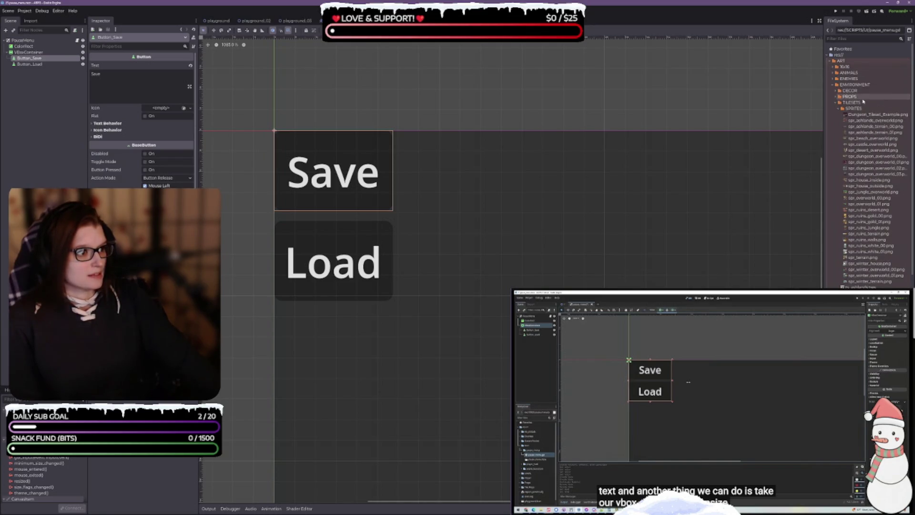
click(834, 85)
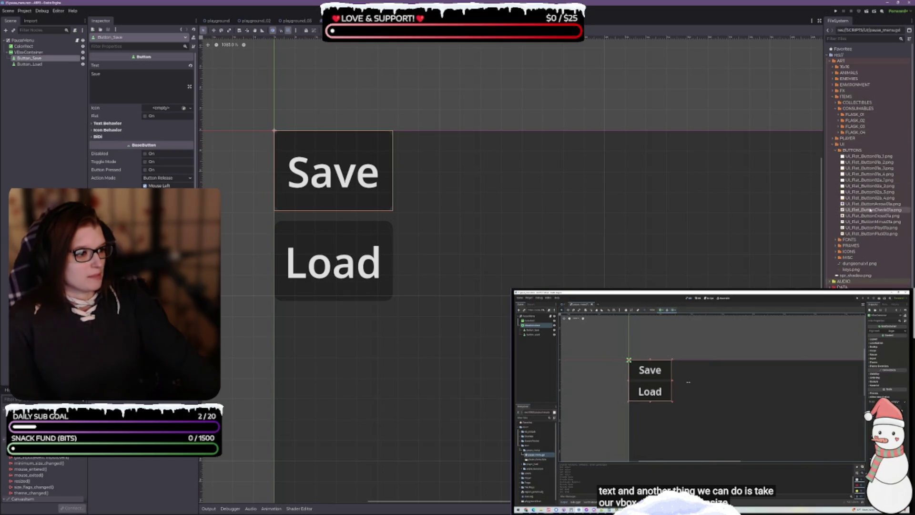
click(838, 239)
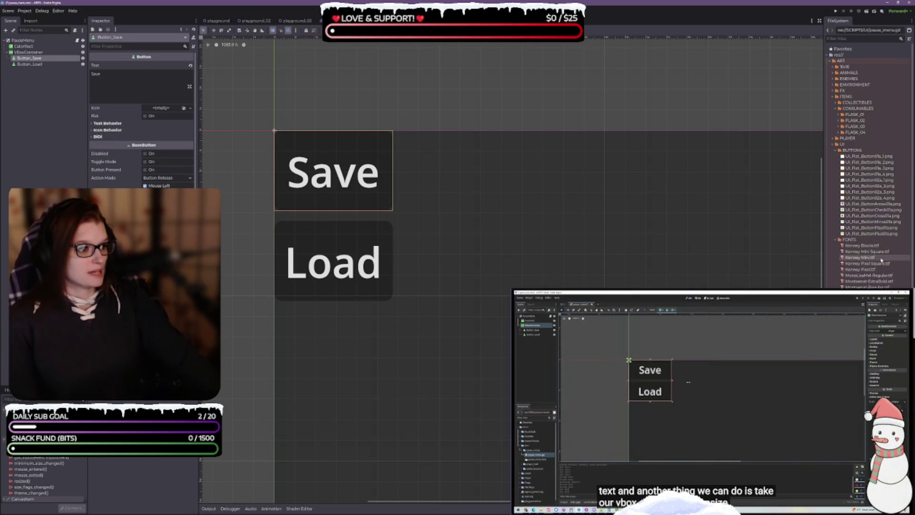
click(882, 264)
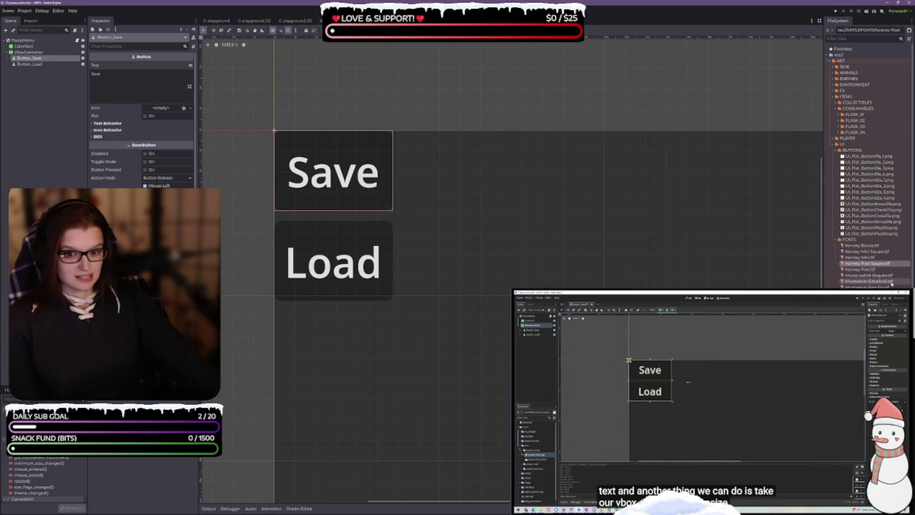
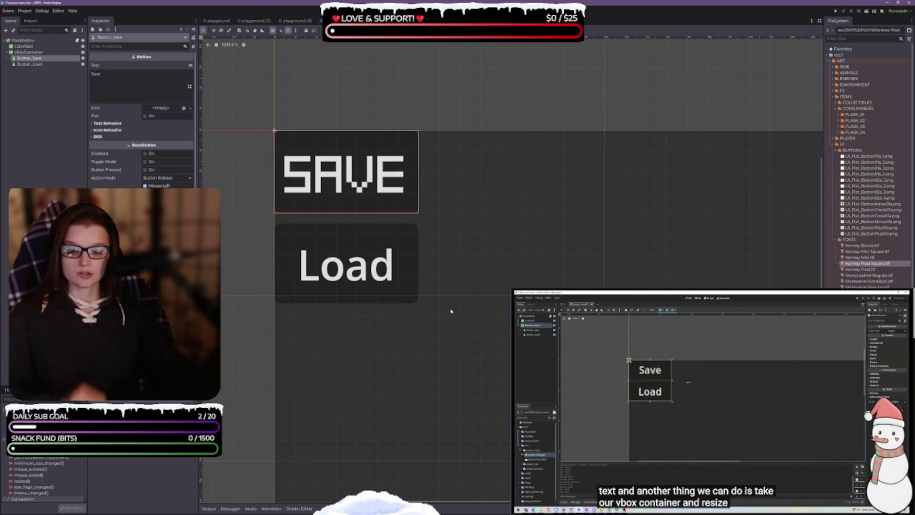
Step: Deselect Button_Save in the Scene dock before opening pause_menu.gd
click(50, 155)
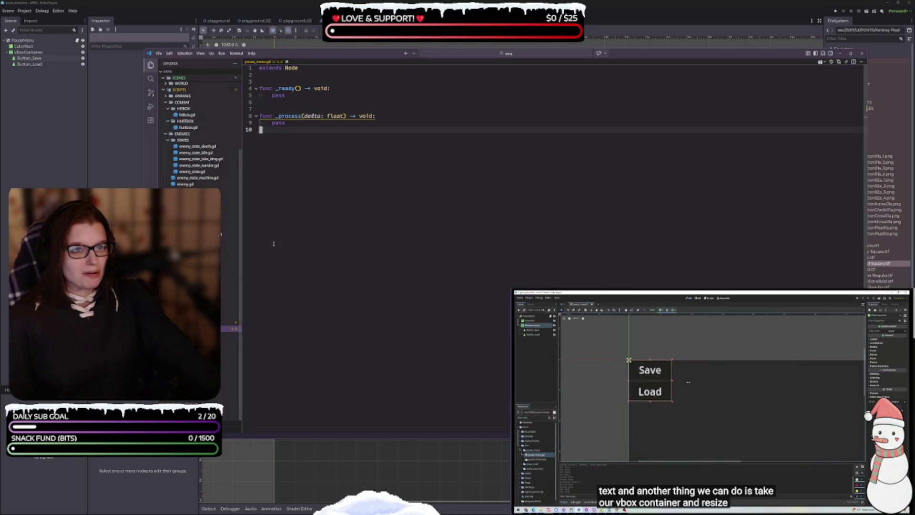
Step: Move the VS Code window up and left, then return to the Godot editor
mouse_move(301, 56)
mouse_down()
mouse_move(273, 40)
mouse_move(283, 27)
mouse_up()
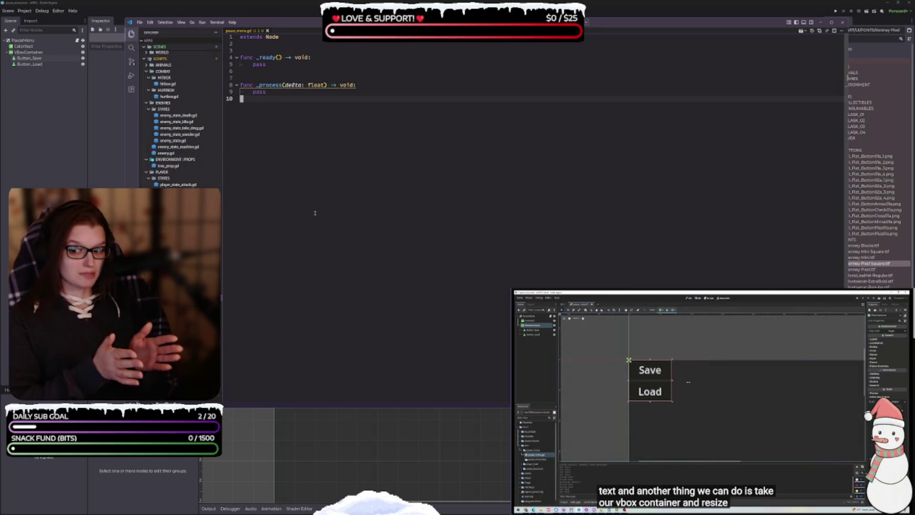
click(99, 164)
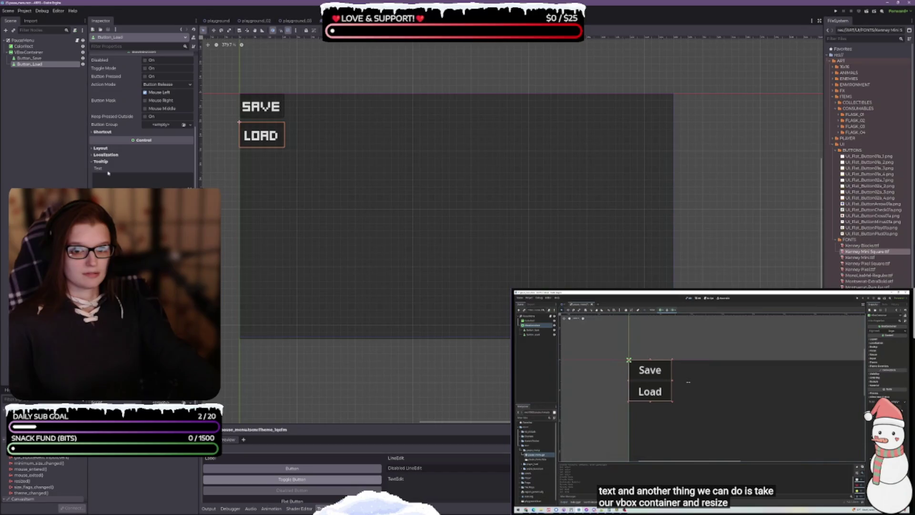
Step: Scroll the Inspector, pause and resume the tutorial video, and deselect the Load button
scroll(99, 163, down, 2)
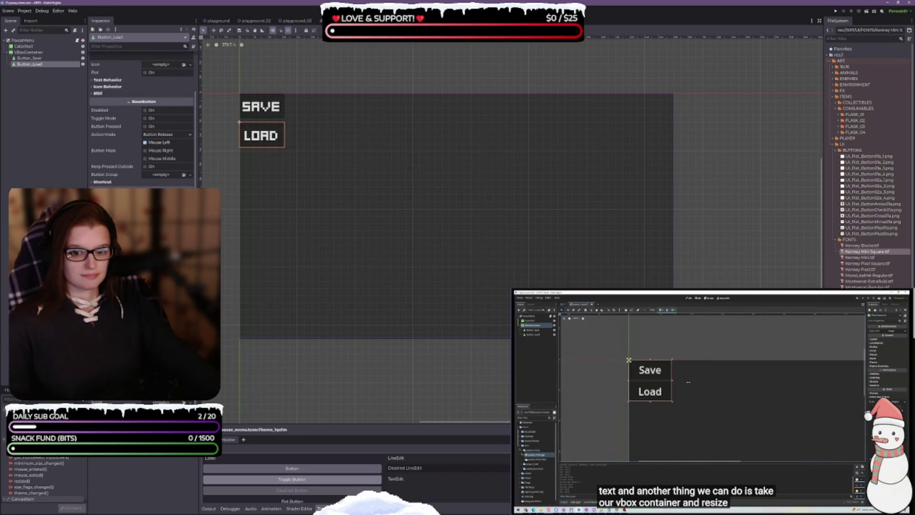
scroll(142, 120, up, 1)
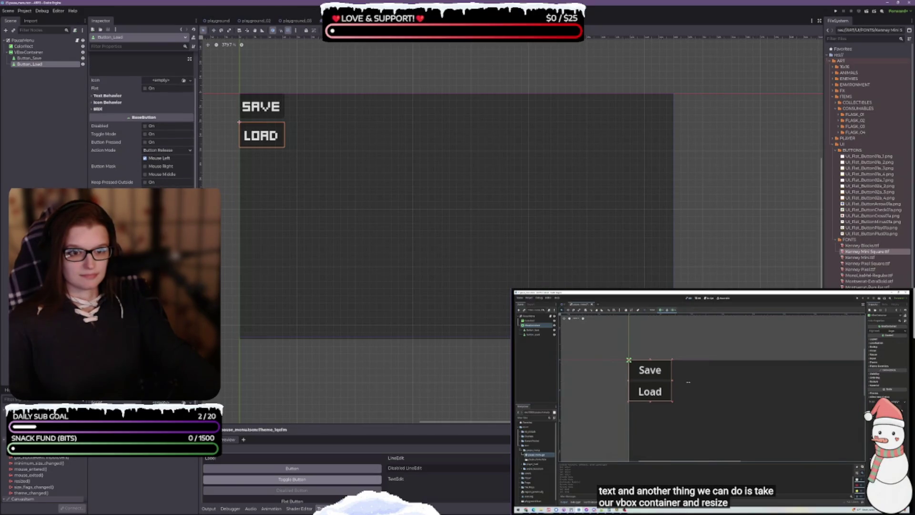
click(714, 413)
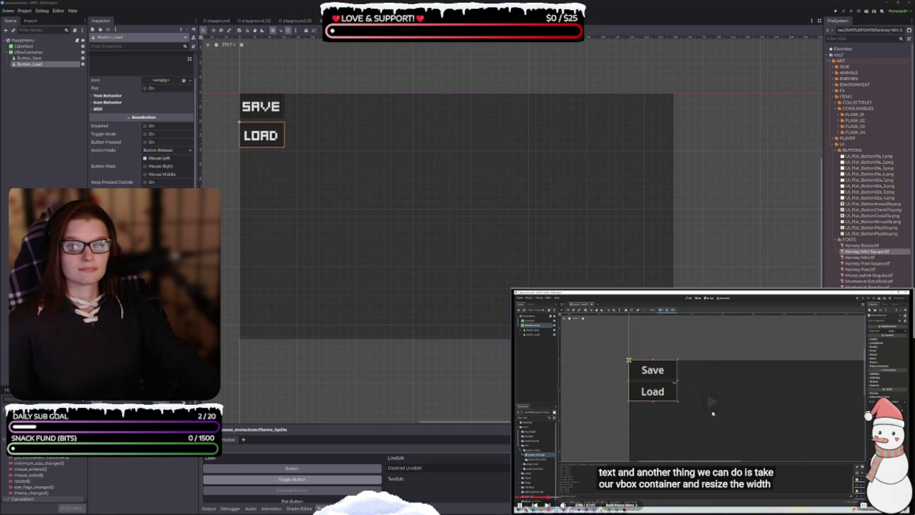
click(706, 405)
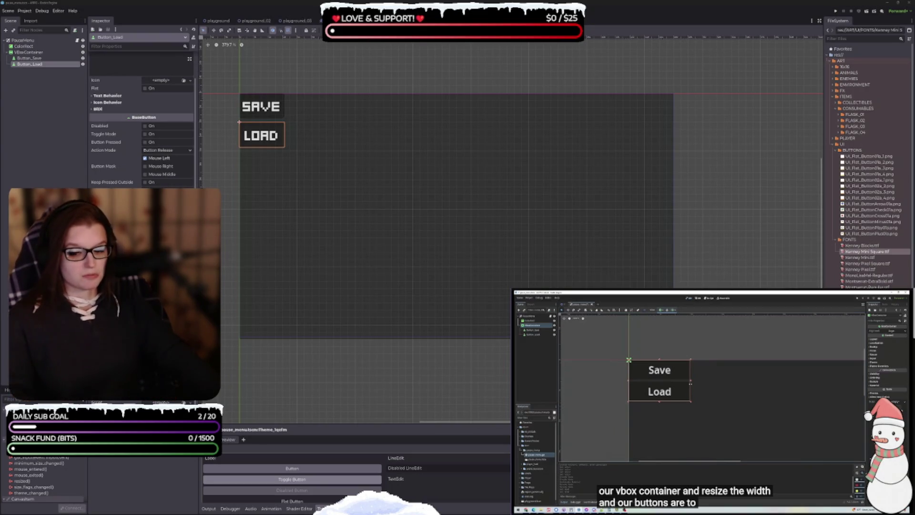
click(34, 76)
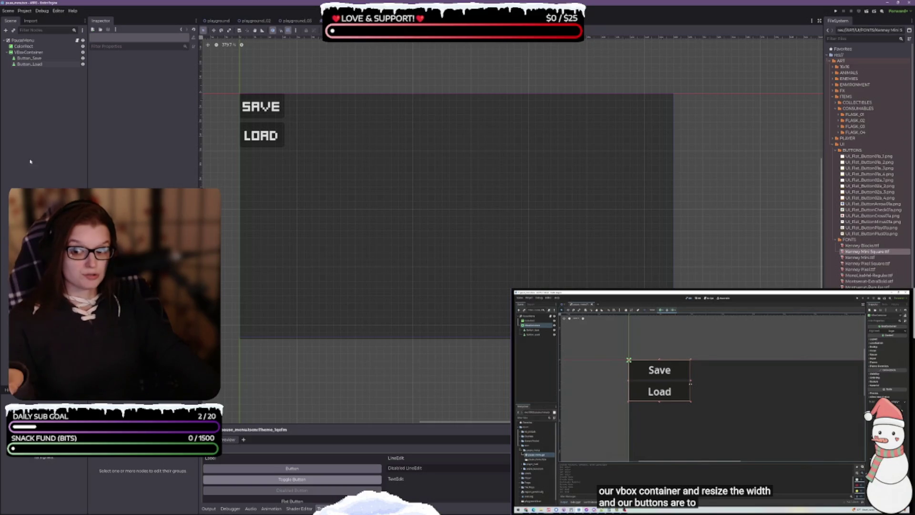
click(30, 57)
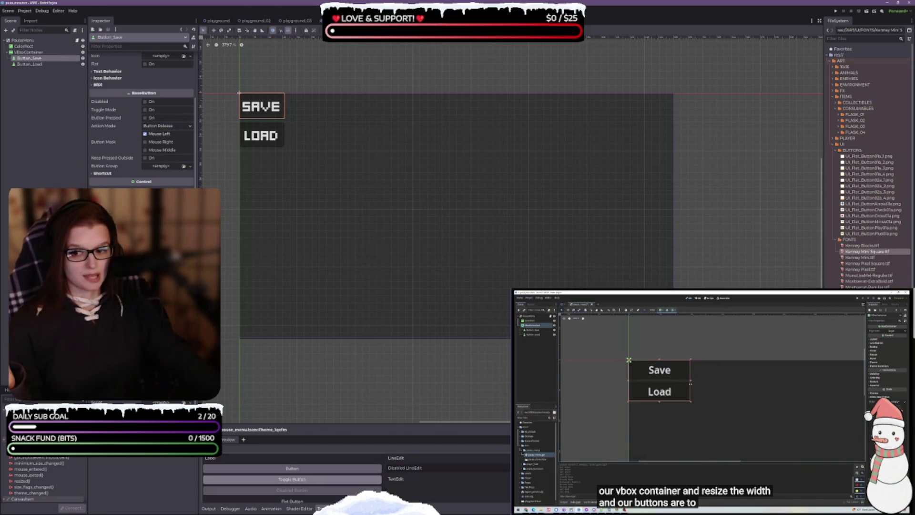
key(Escape)
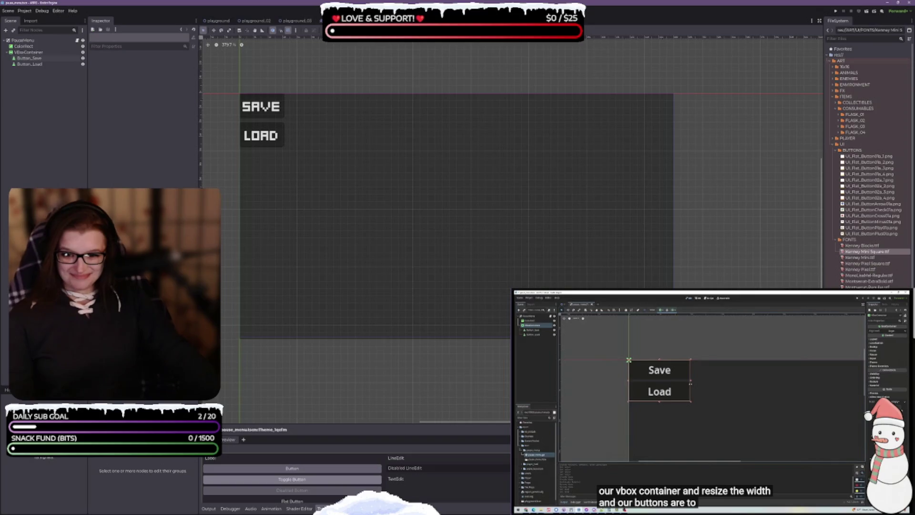
click(60, 174)
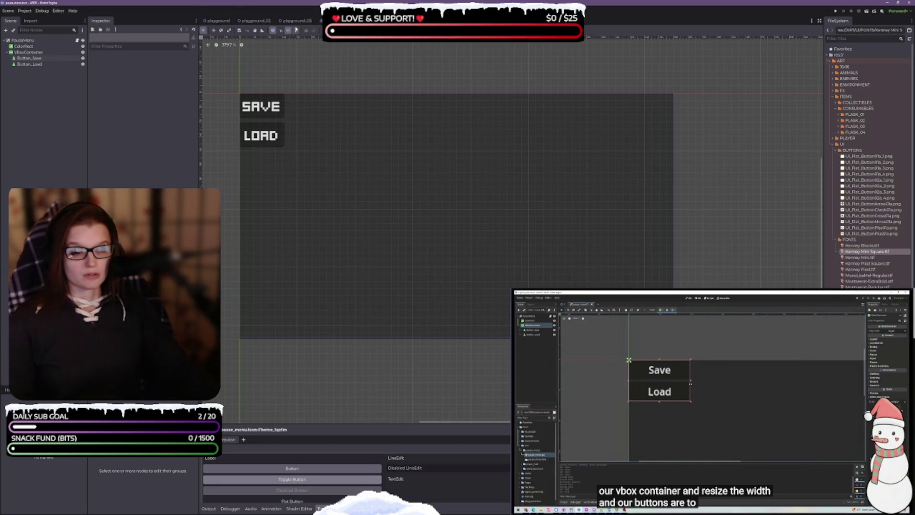
click(320, 21)
click(338, 21)
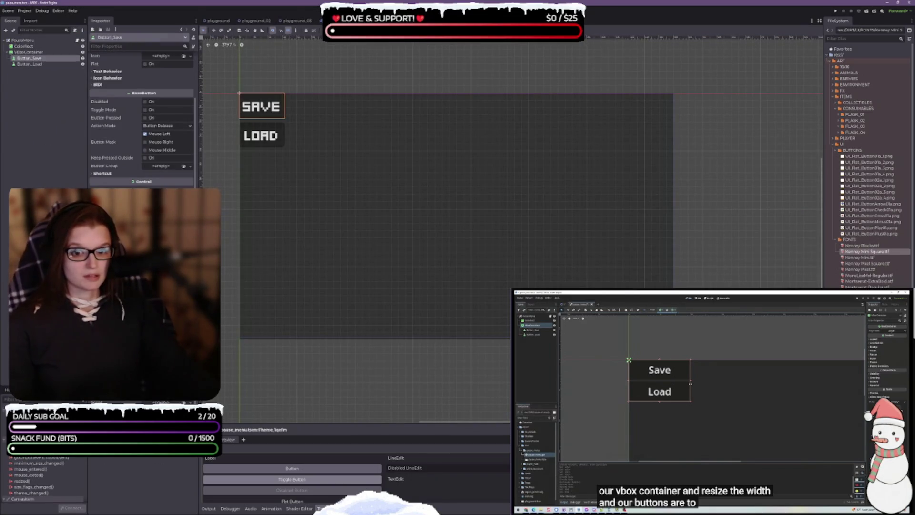
key(Escape)
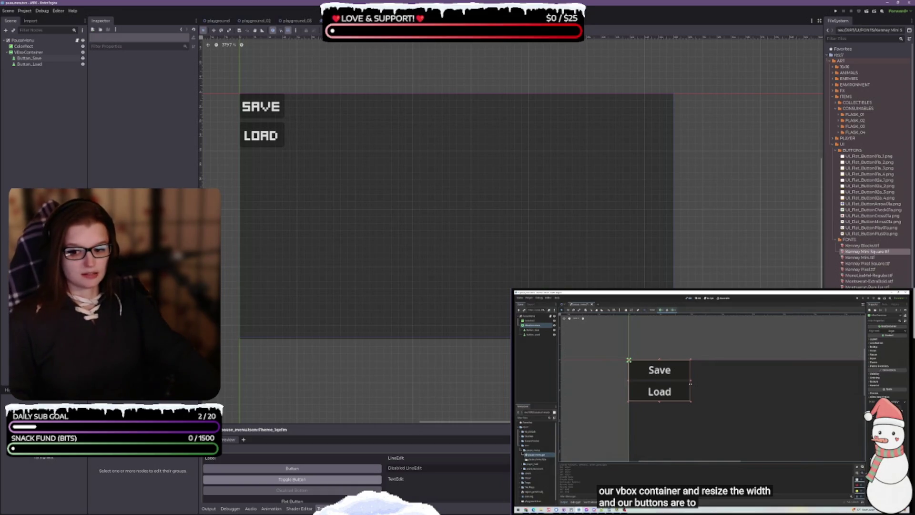
scroll(351, 196, left, 1)
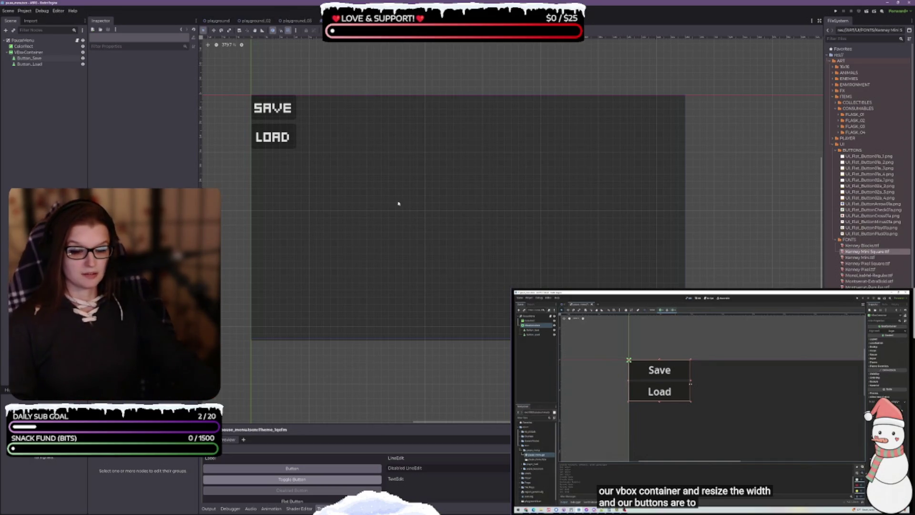
click(415, 241)
click(213, 166)
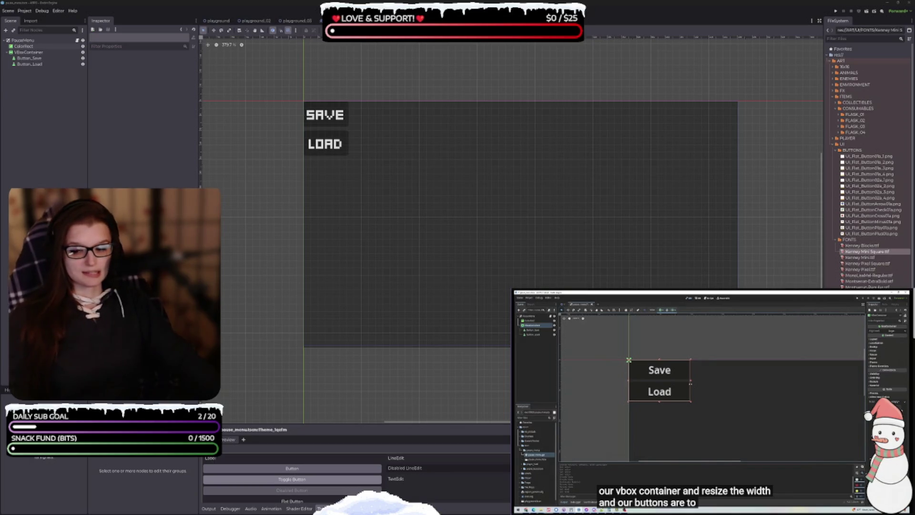
click(120, 173)
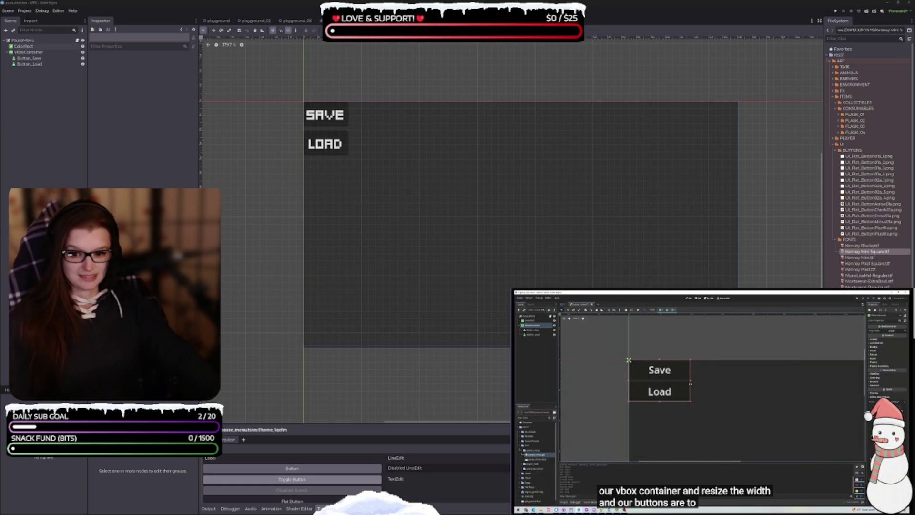
click(199, 128)
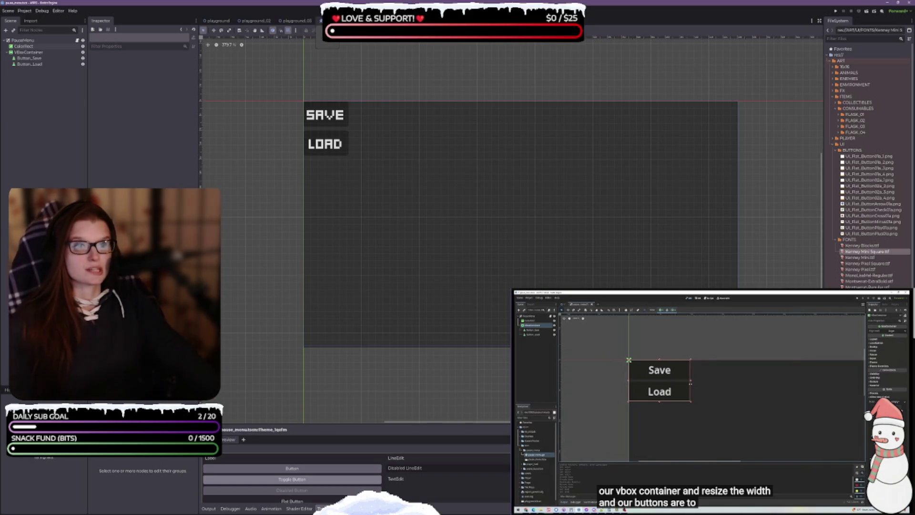
Step: Cycle scene tabs back to PauseMenu and switch to pause_menu.gd in VS Code
key(ctrl+Tab)
key(ctrl+shift+Tab)
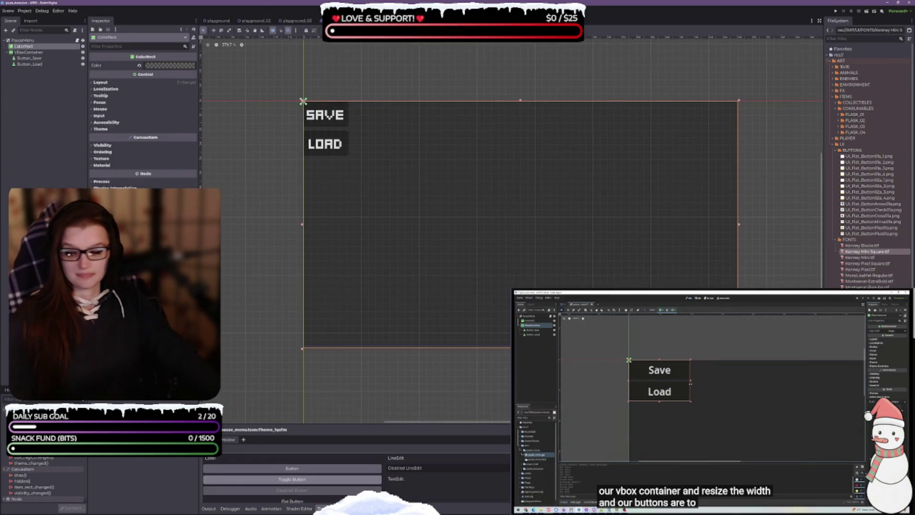
key(alt+Tab)
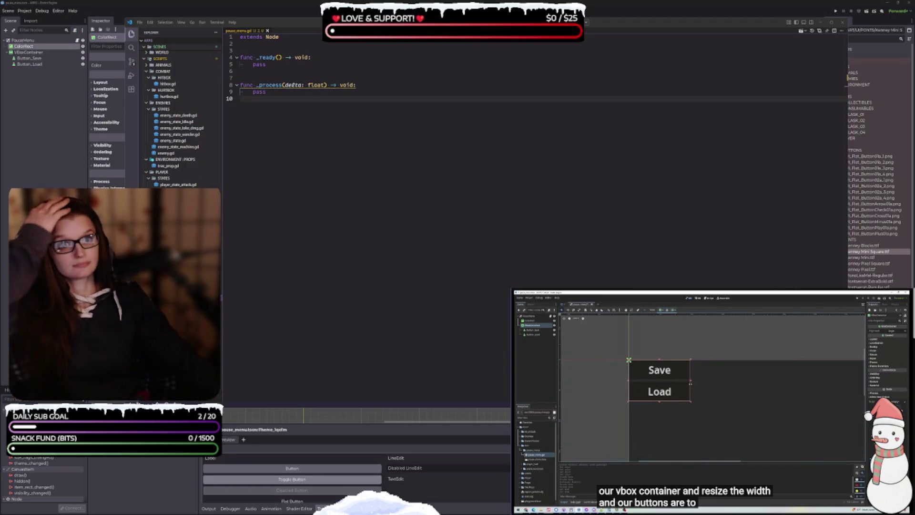
Step: Switch from VS Code back to the Godot 2D view of the PauseMenu scene
key(alt+Tab)
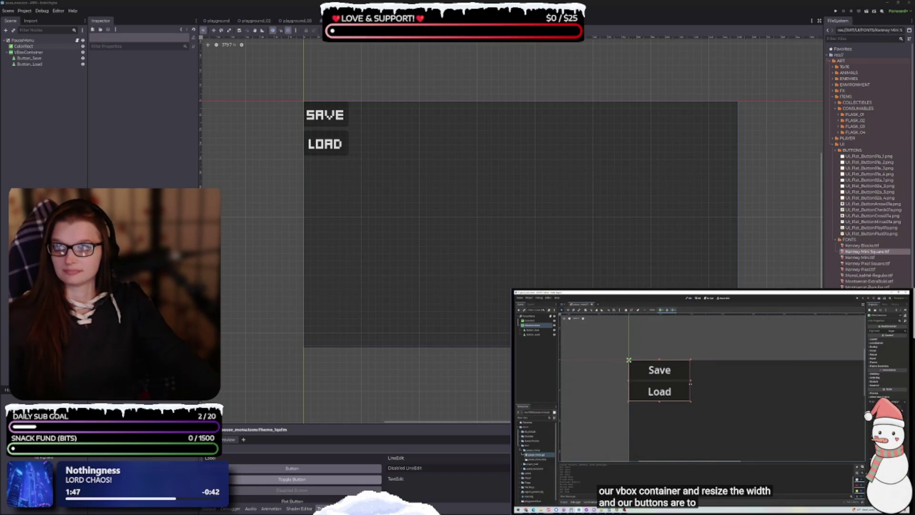
mouse_move(712, 394)
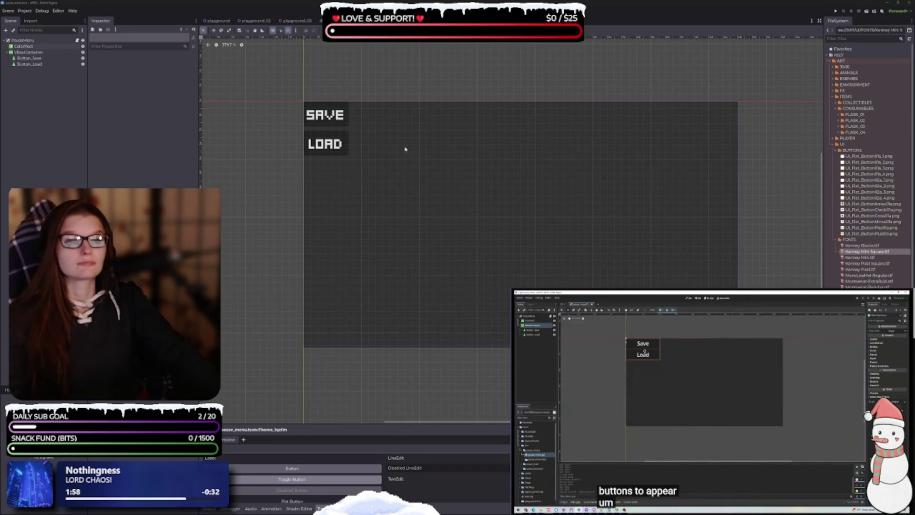
Step: Select the VBoxContainer and revert its Alignment from Center back to default Begin
click(25, 59)
shift+click(29, 64)
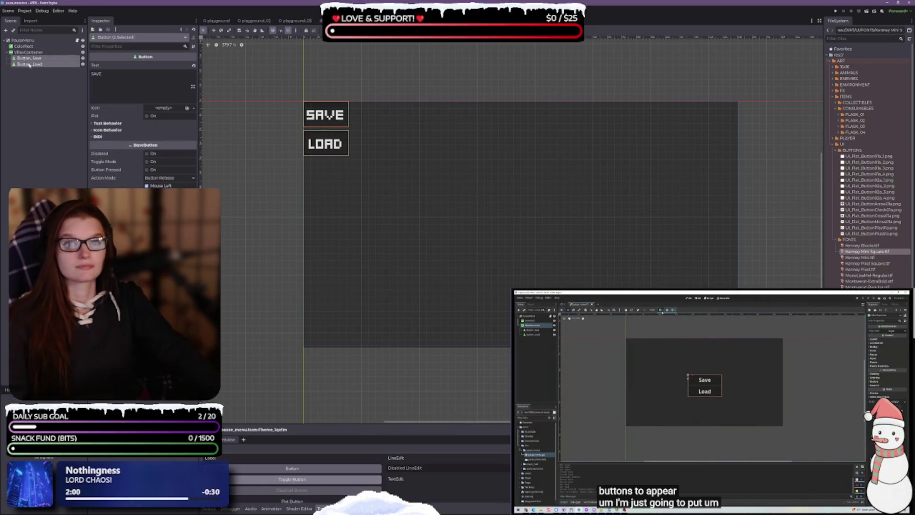
click(29, 52)
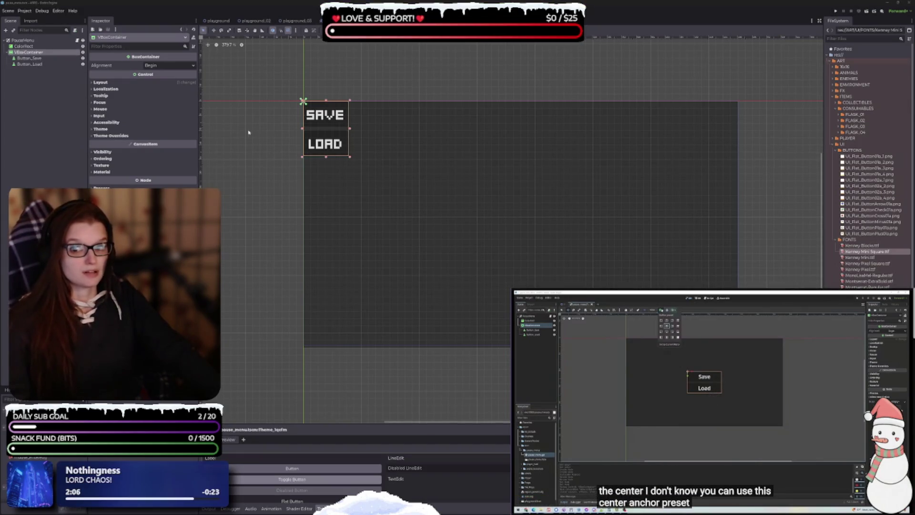
click(152, 66)
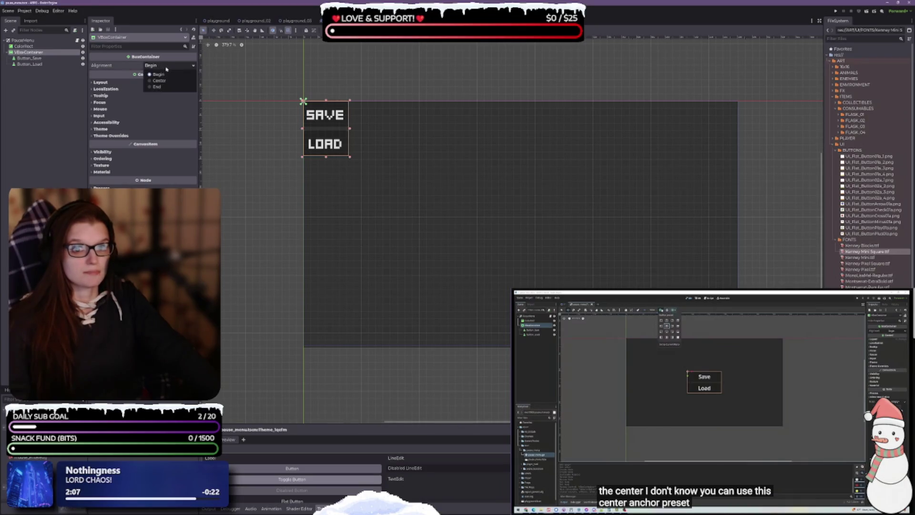
click(161, 81)
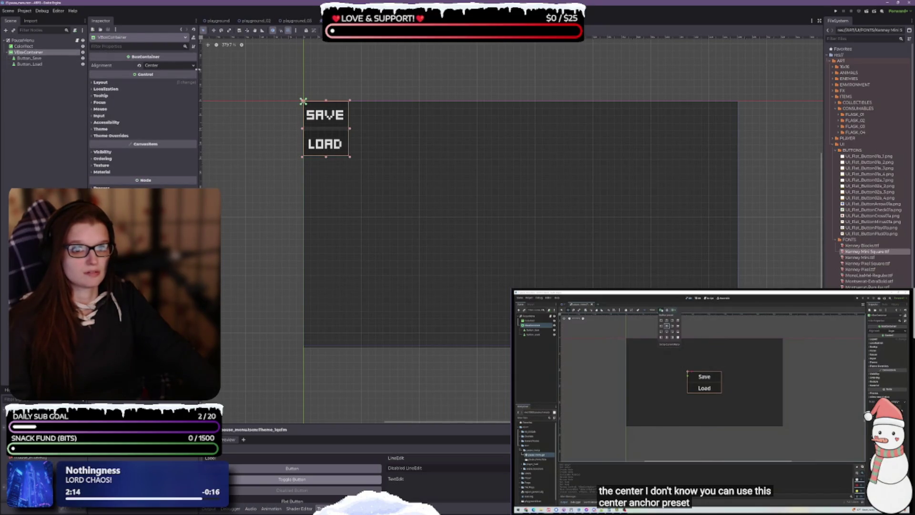
click(139, 66)
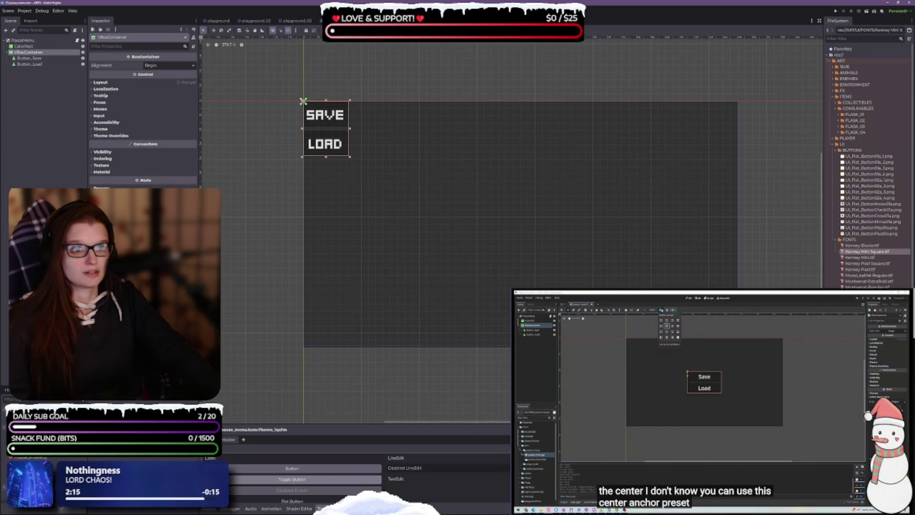
Step: Apply the Center anchor preset to the SAVE/LOAD VBoxContainer
click(371, 30)
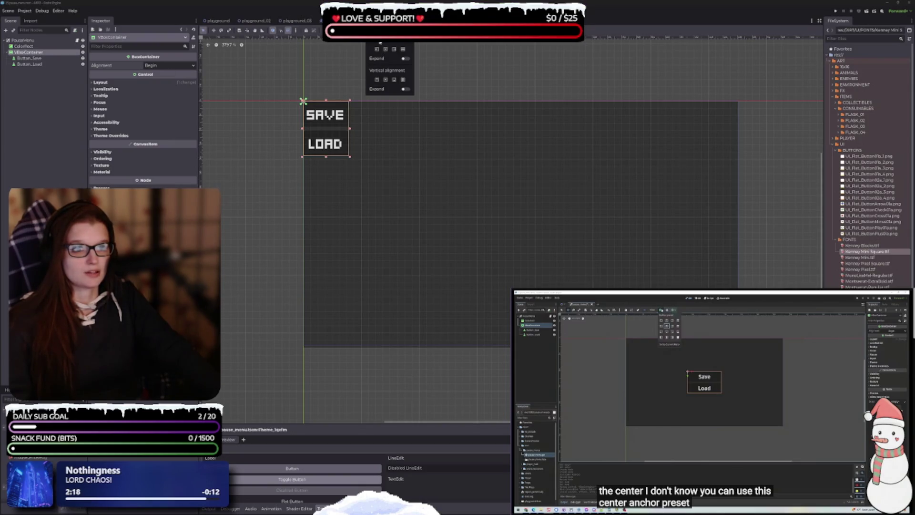
click(386, 50)
click(386, 50)
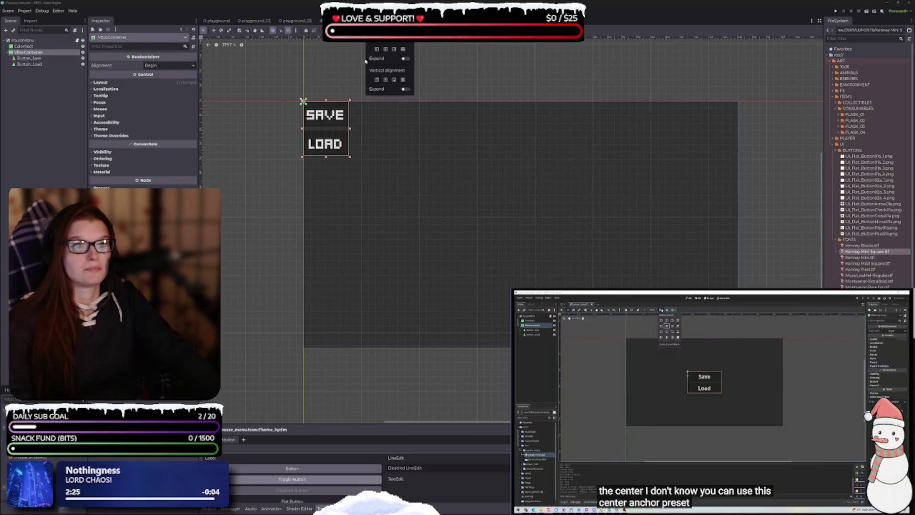
key(Escape)
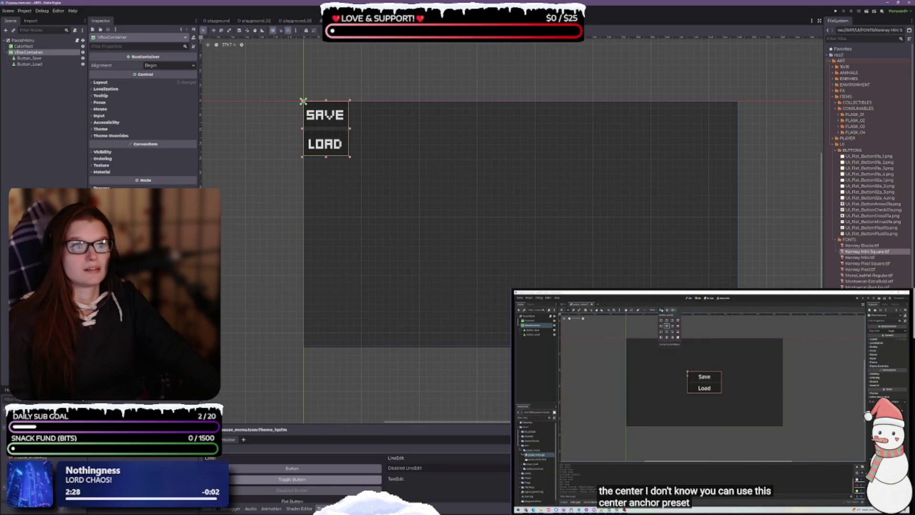
click(354, 30)
click(366, 58)
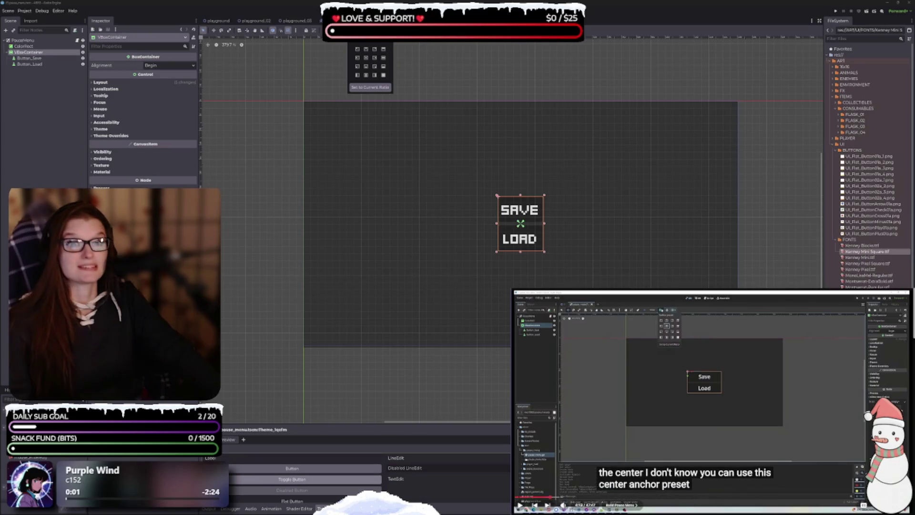
click(256, 42)
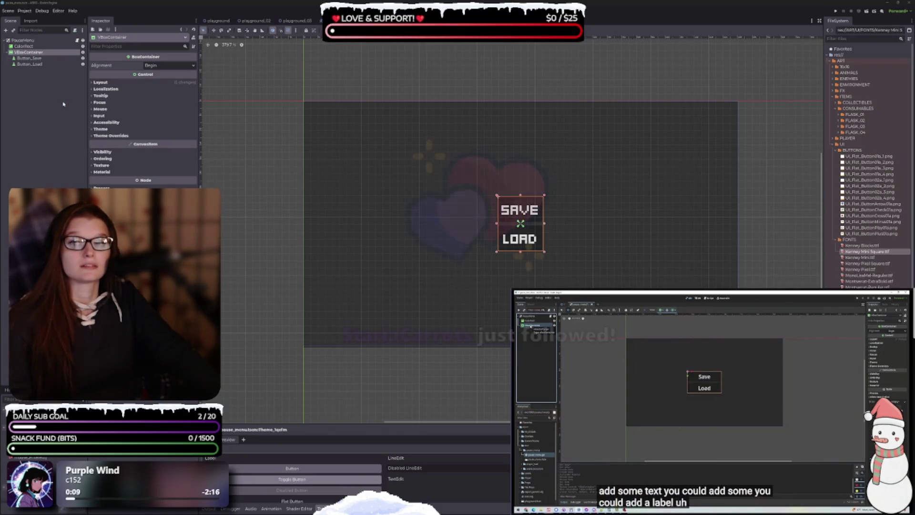
Step: Pause and resume the reference tutorial video a couple of times
click(727, 392)
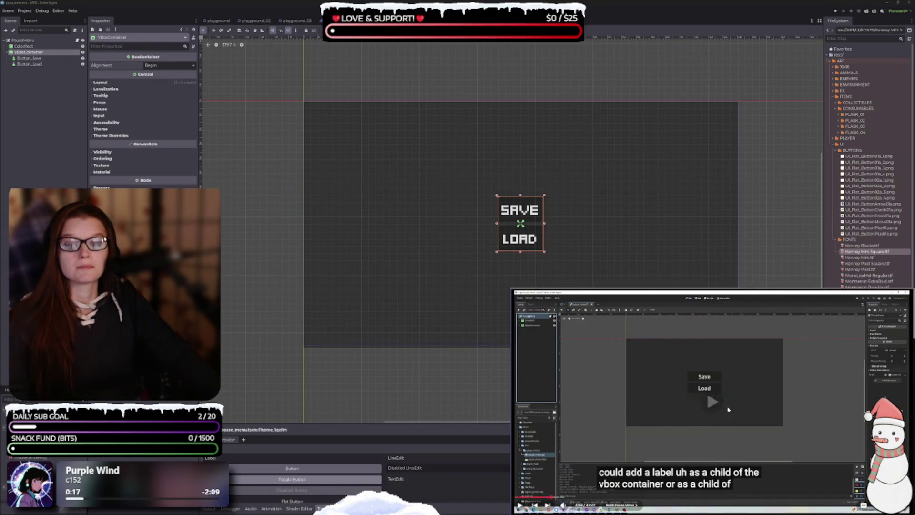
click(729, 411)
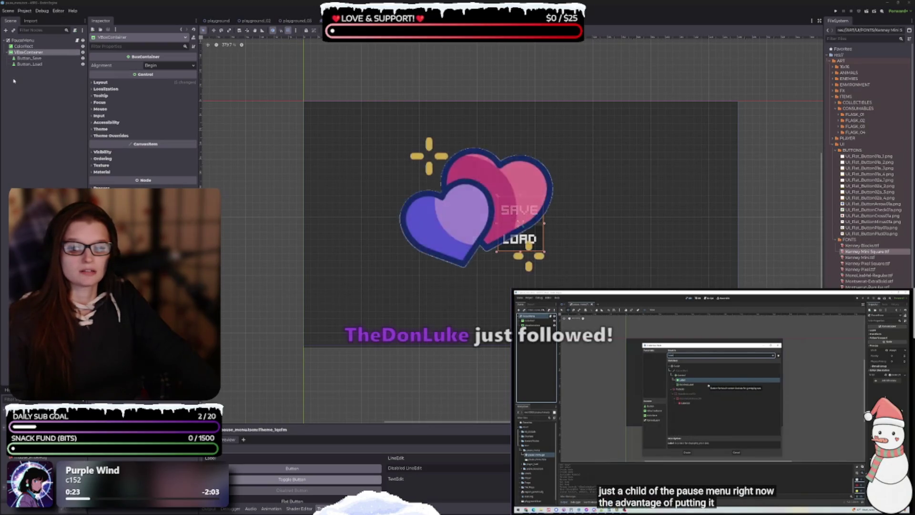
click(709, 388)
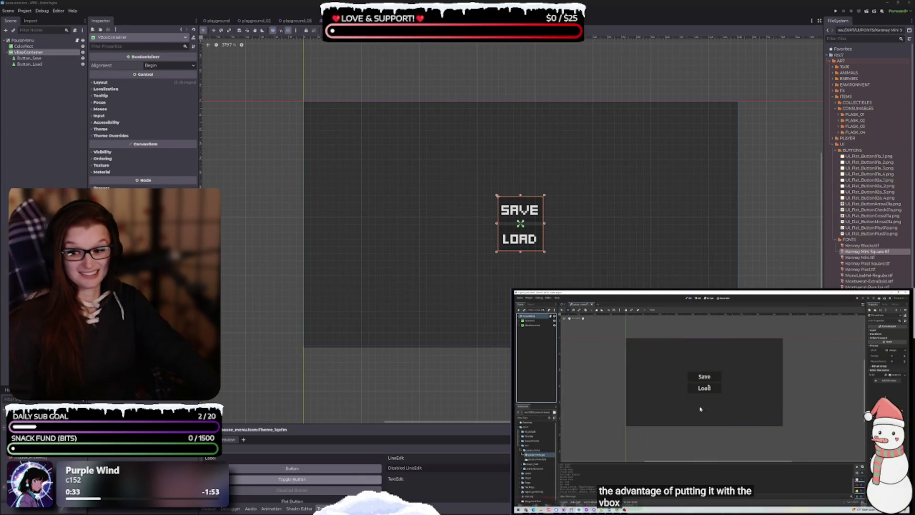
mouse_move(688, 379)
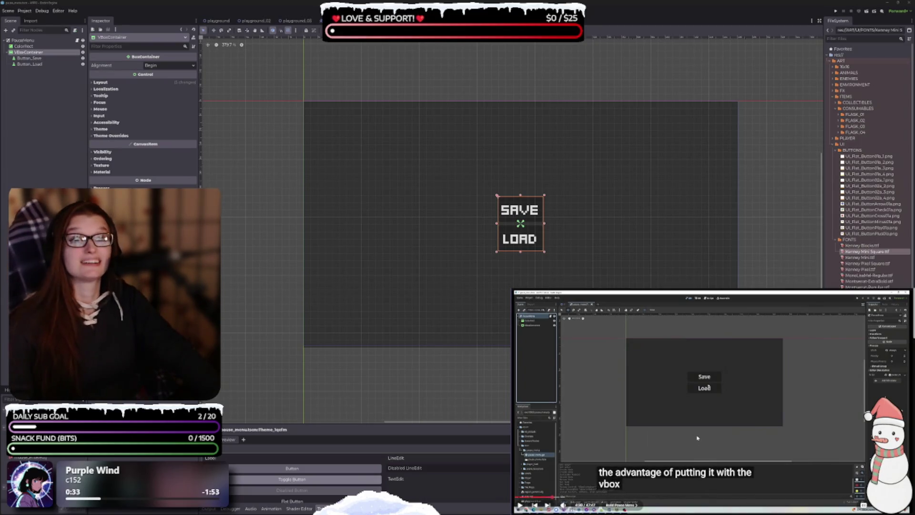
click(694, 392)
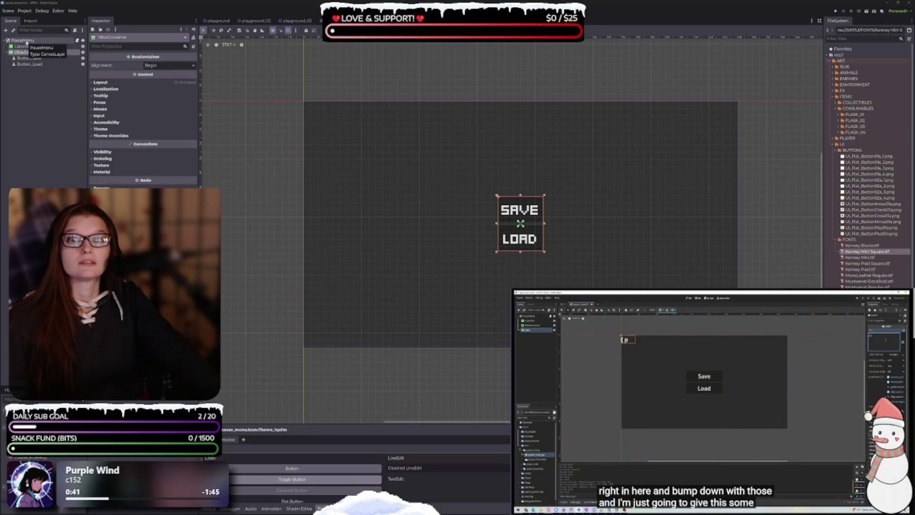
Step: Add a Label child node under PauseMenu by searching 'lab' in Add Child Node
right_click(26, 42)
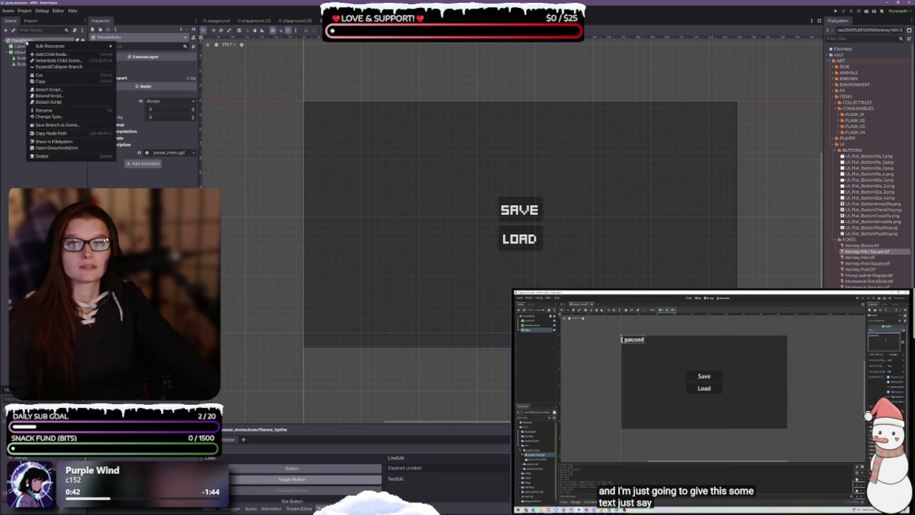
click(62, 54)
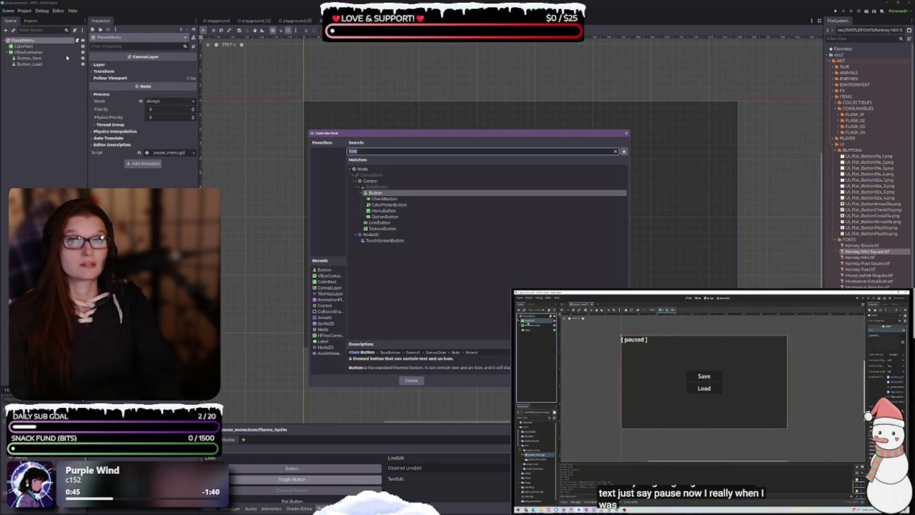
key(BackSpace)
key(BackSpace)
key(BackSpace)
text(lab)
key(Return)
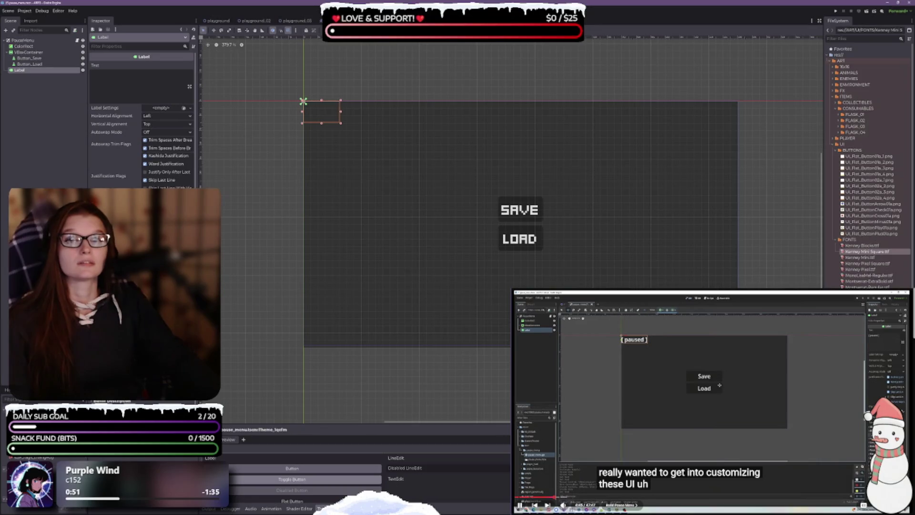
Step: Set the Label's Text to 'GAME PAUSED' and bring the Game UI Database browser forward
click(101, 93)
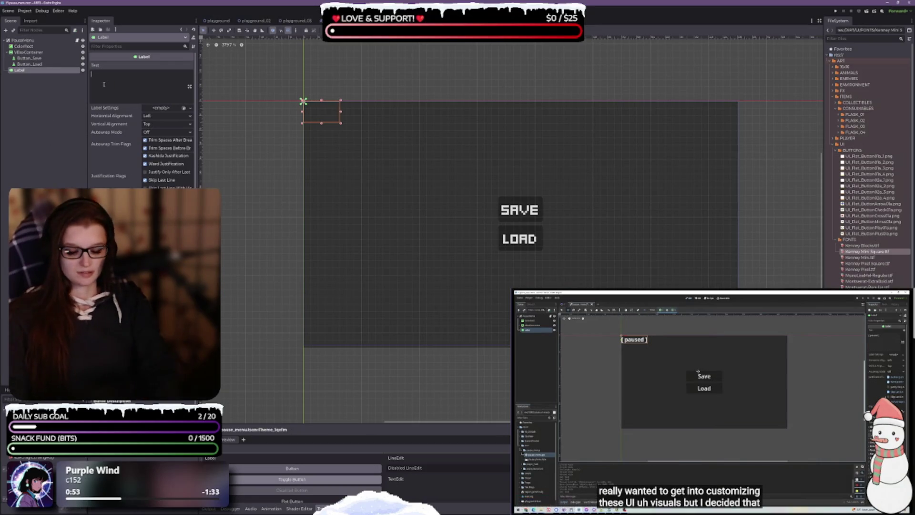
text(PAUSED)
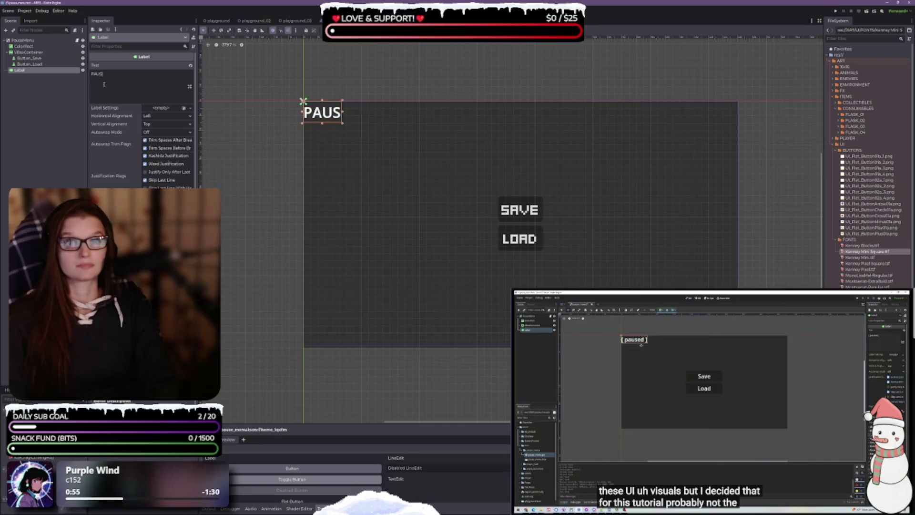
key(ctrl+s)
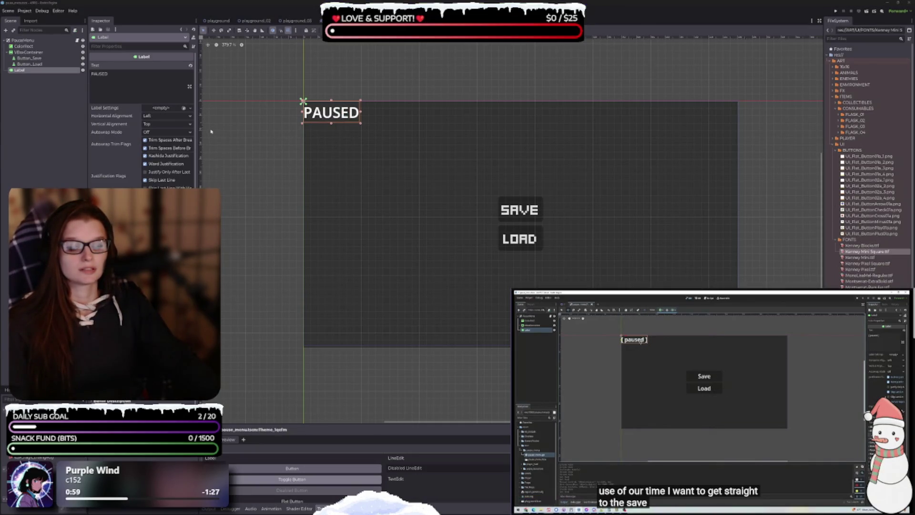
click(107, 83)
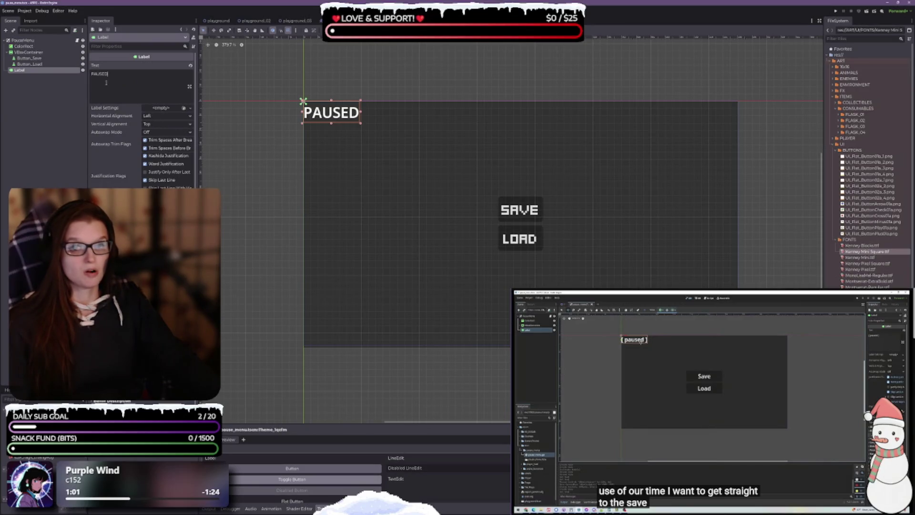
text(GAME)
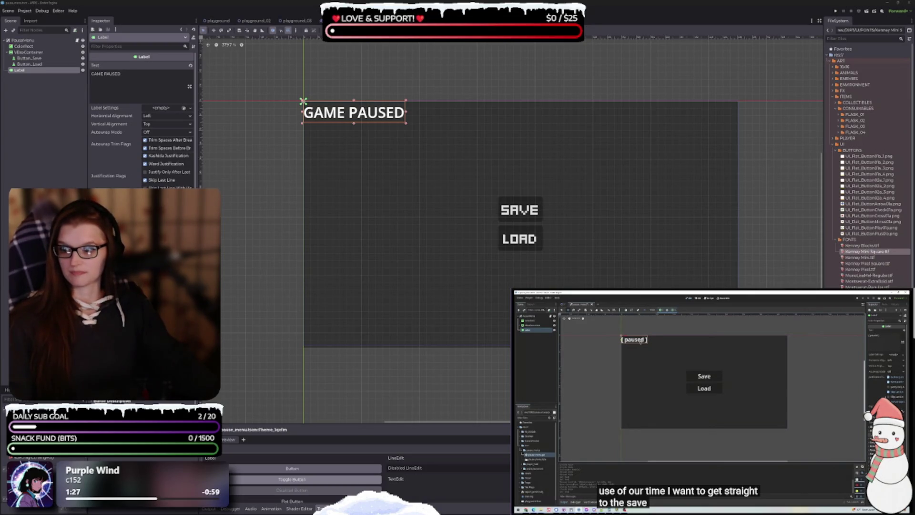
mouse_move(143, 19)
mouse_down()
mouse_move(307, 30)
mouse_move(495, 61)
mouse_move(465, 44)
mouse_move(446, 65)
mouse_up()
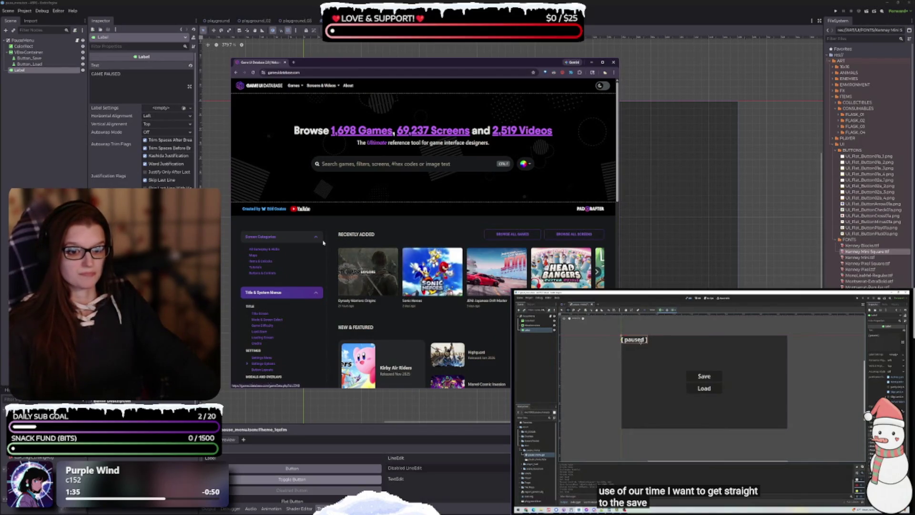
Step: Open the Pause screens category under Game States in Game UI Database
scroll(301, 252, down, 2)
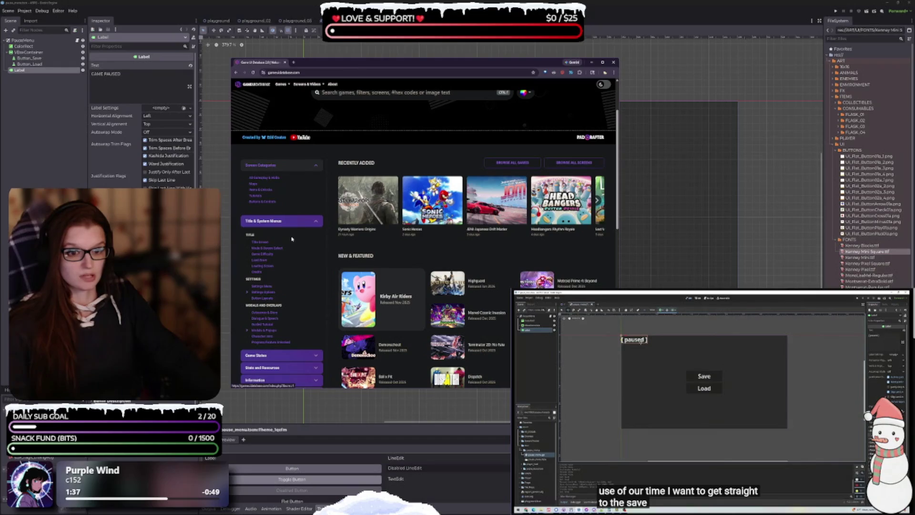
scroll(292, 238, down, 1)
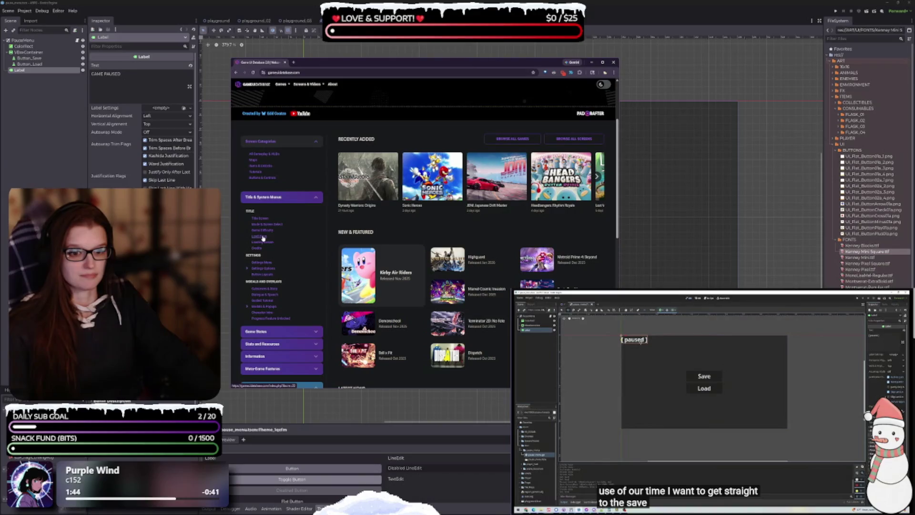
click(286, 331)
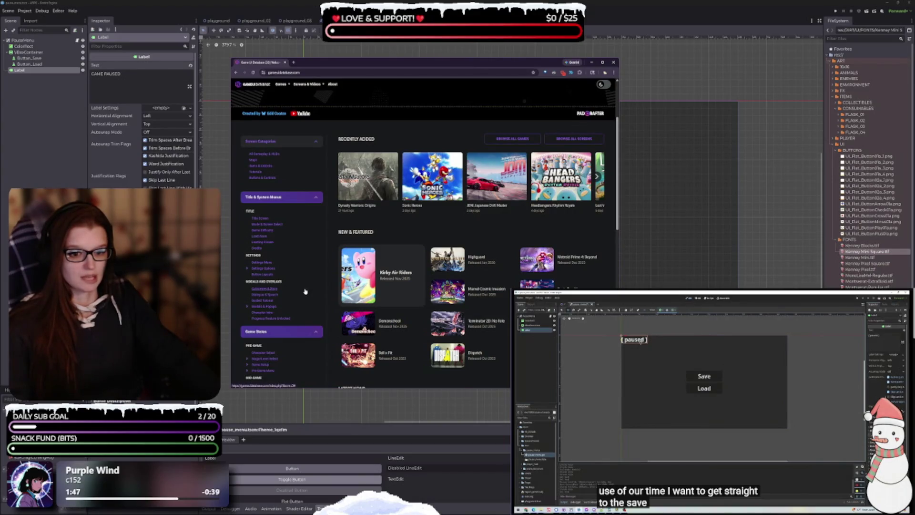
scroll(305, 296, down, 3)
scroll(291, 296, down, 3)
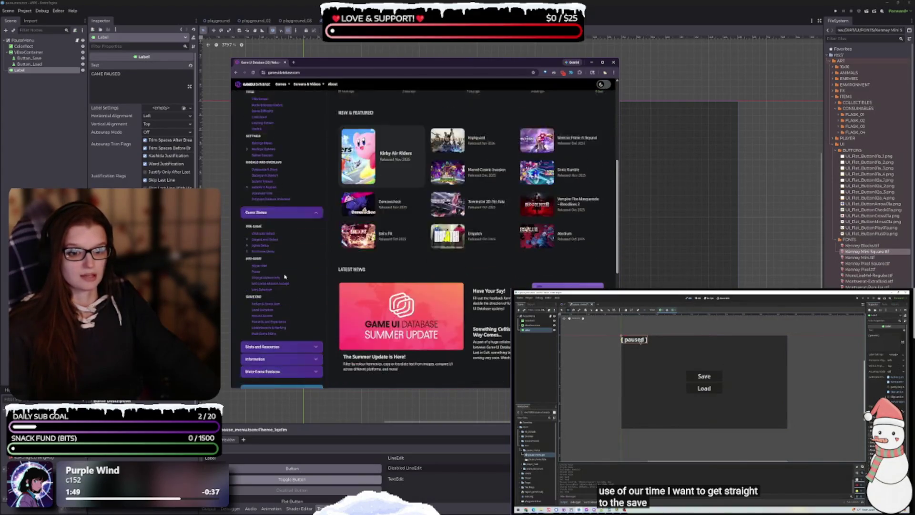
click(258, 249)
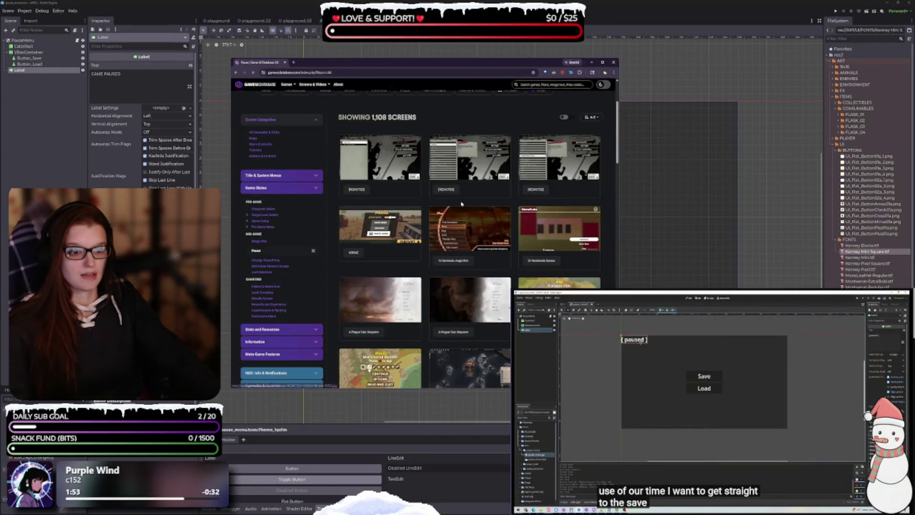
scroll(477, 163, up, 1)
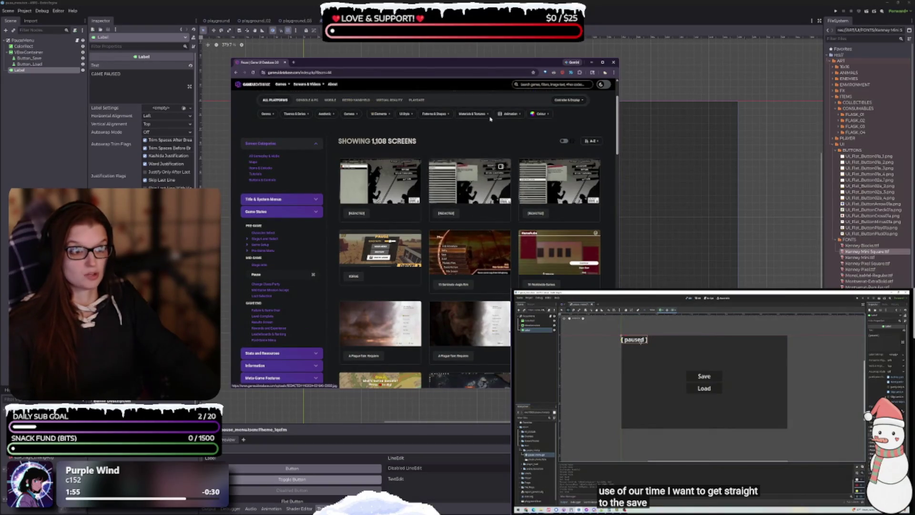
Step: Move the browser up, widen it to five gallery columns, and scroll through pause screens
drag(492, 62, 468, 15)
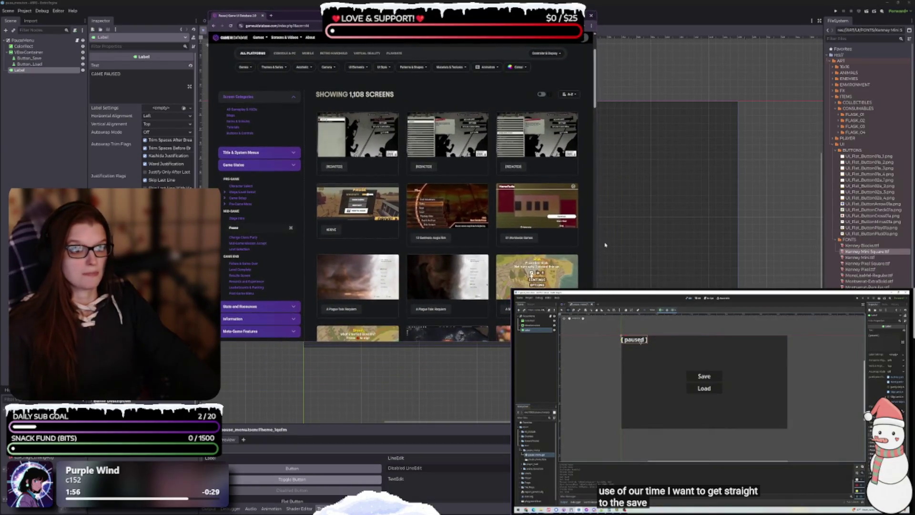
scroll(595, 196, down, 5)
drag(595, 196, 895, 196)
scroll(482, 248, up, 5)
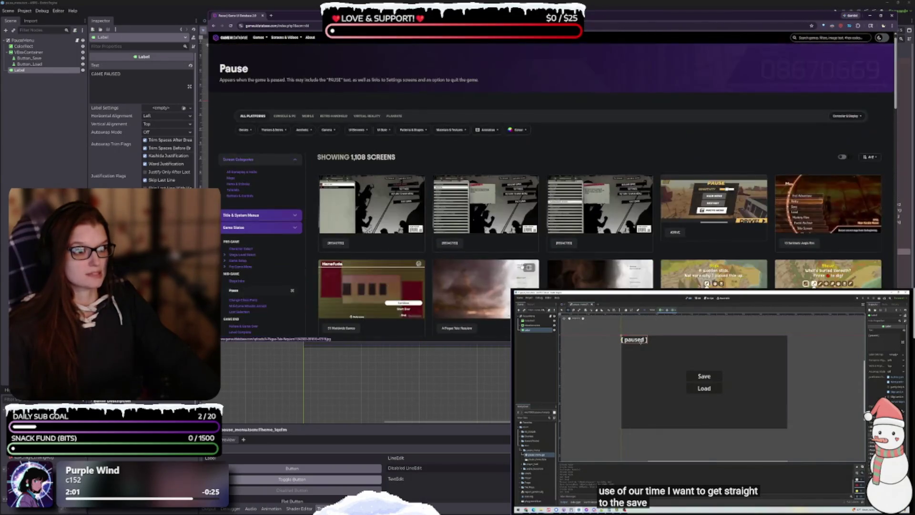
scroll(469, 229, down, 1)
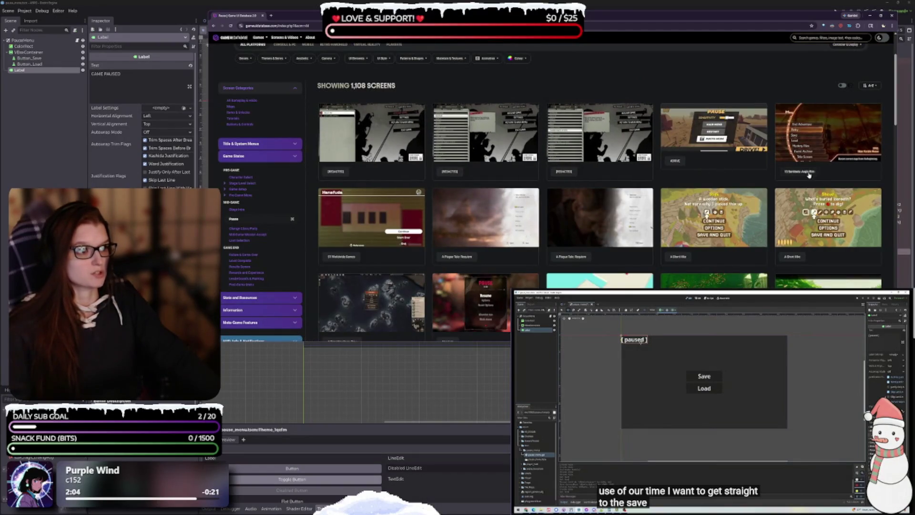
scroll(436, 202, down, 1)
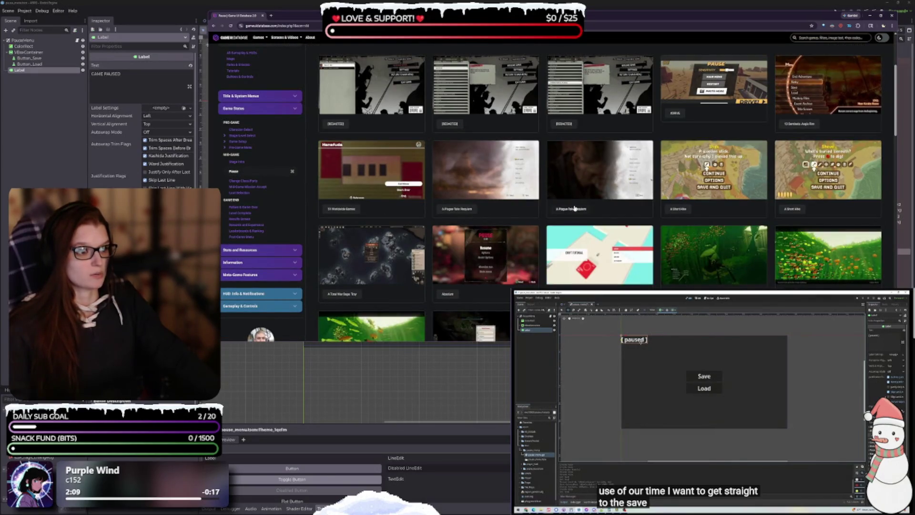
scroll(715, 189, down, 1)
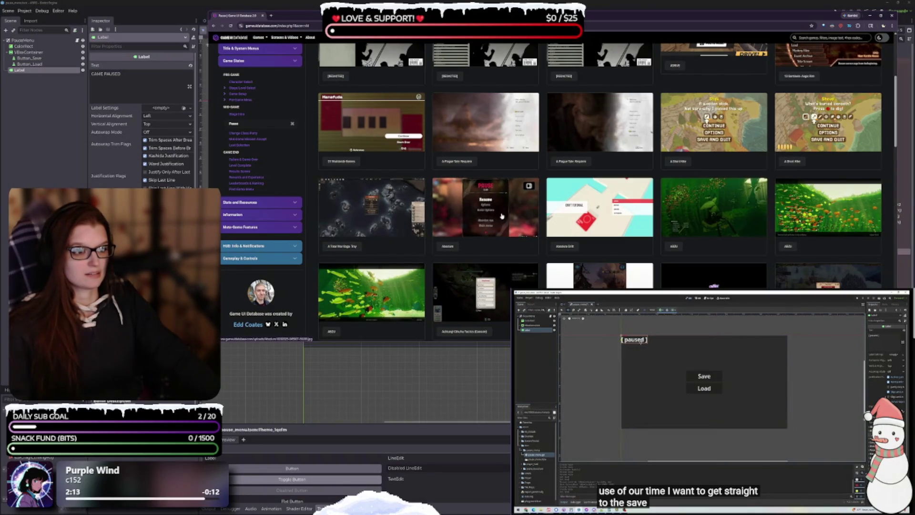
scroll(501, 216, down, 2)
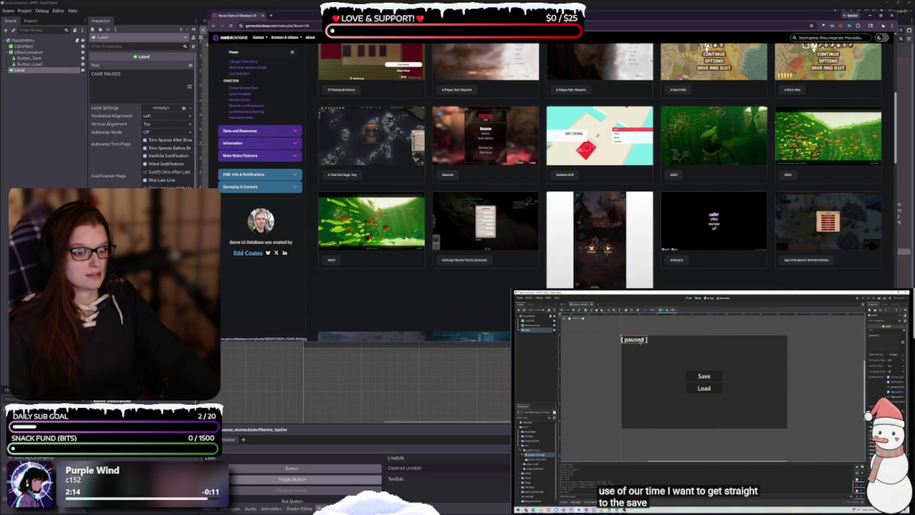
scroll(395, 239, down, 3)
scroll(395, 238, down, 2)
scroll(421, 239, down, 2)
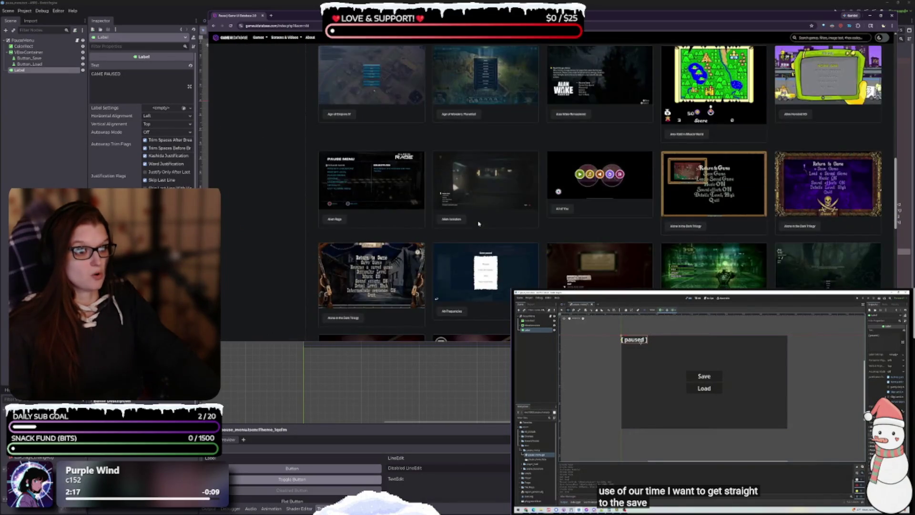
scroll(480, 254, down, 3)
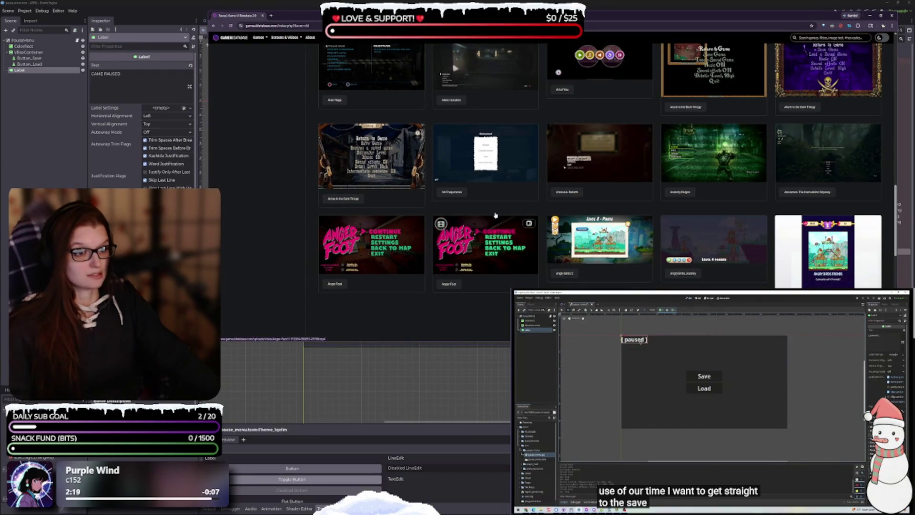
scroll(458, 220, down, 3)
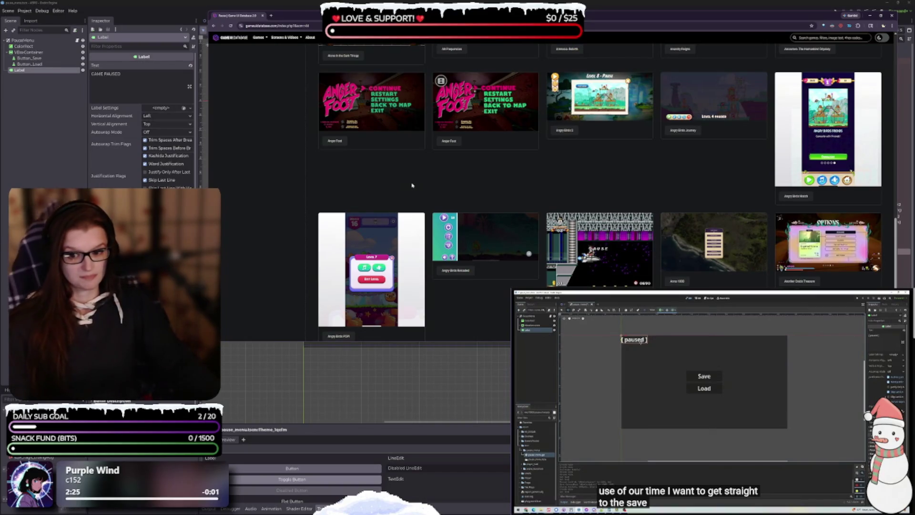
scroll(413, 185, down, 2)
Step: Select the site's domain in the address bar, then dismiss it unchanged
click(284, 28)
click(293, 26)
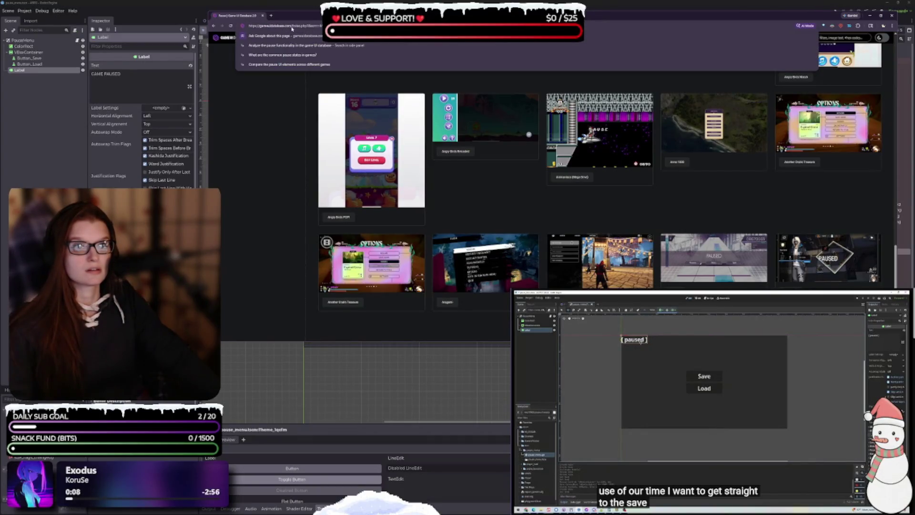
drag(284, 26, 250, 25)
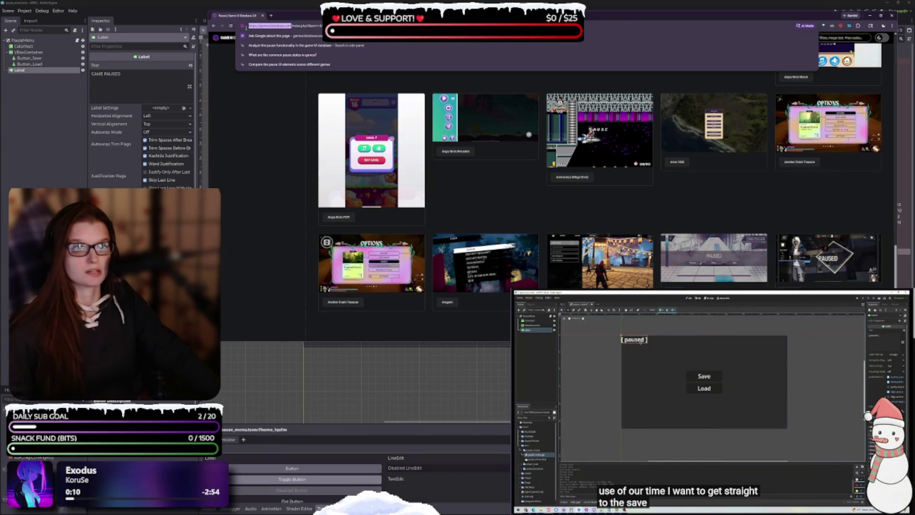
key(Escape)
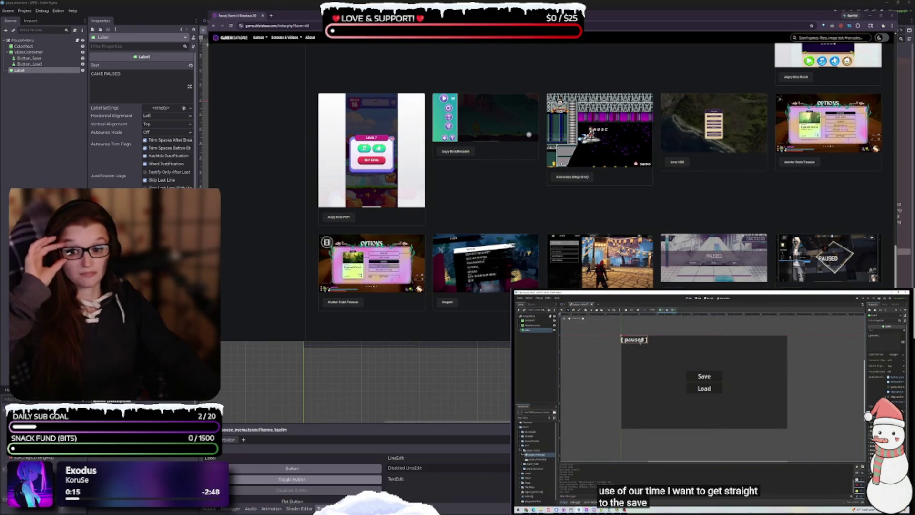
Step: Scroll down to the Borderlands and Bridge Constructor entries, then switch back to Godot
scroll(478, 216, down, 3)
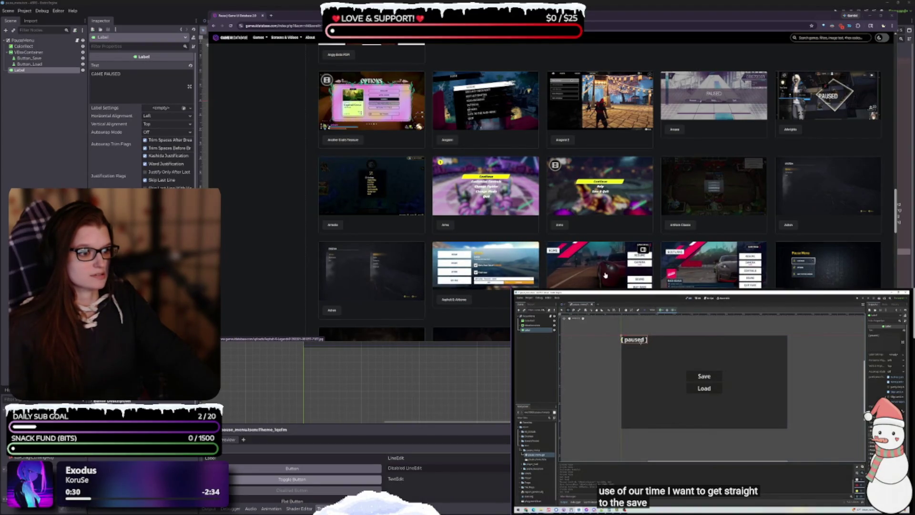
scroll(641, 249, down, 10)
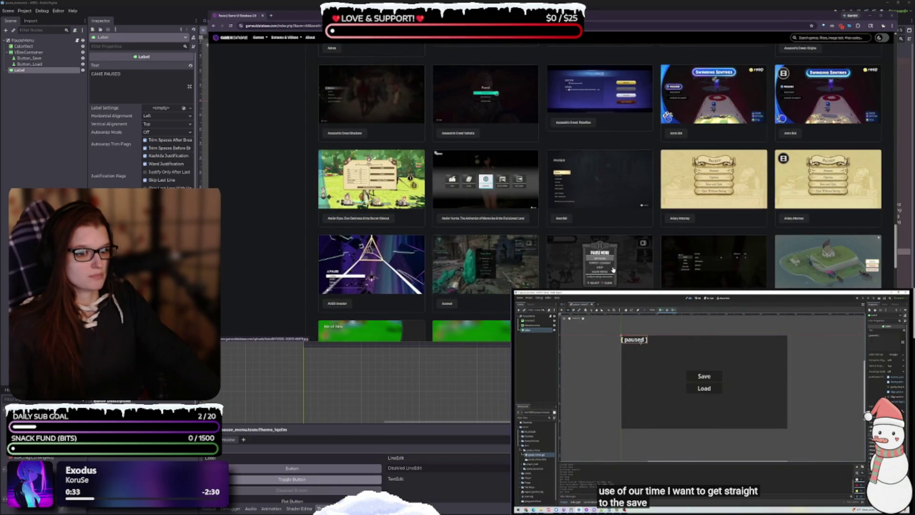
scroll(614, 270, down, 6)
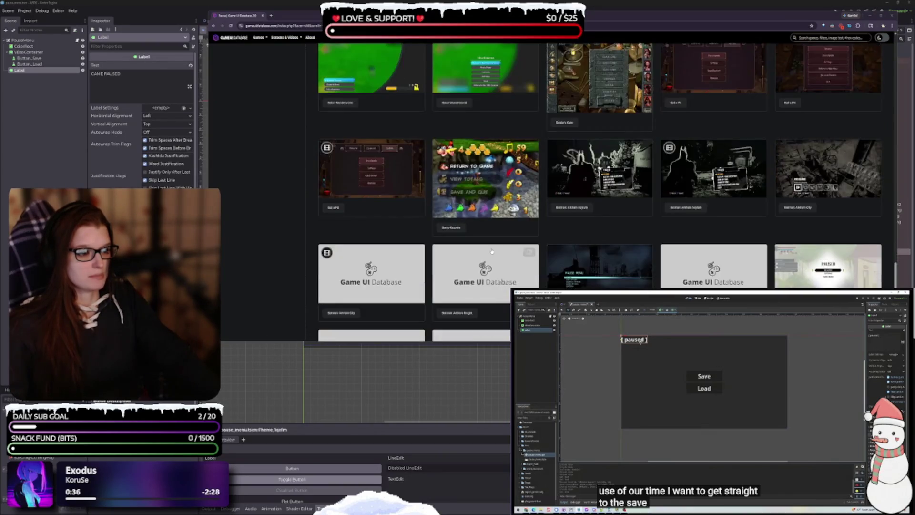
scroll(466, 255, down, 2)
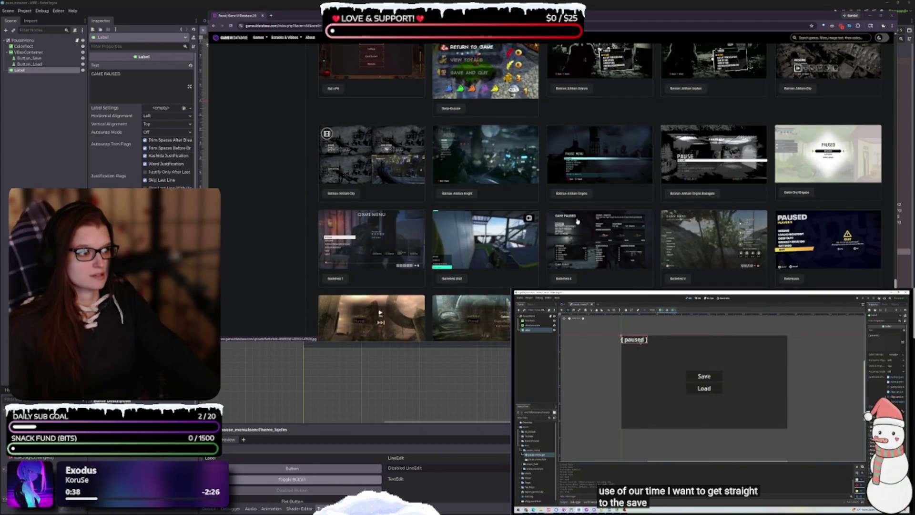
scroll(403, 240, down, 2)
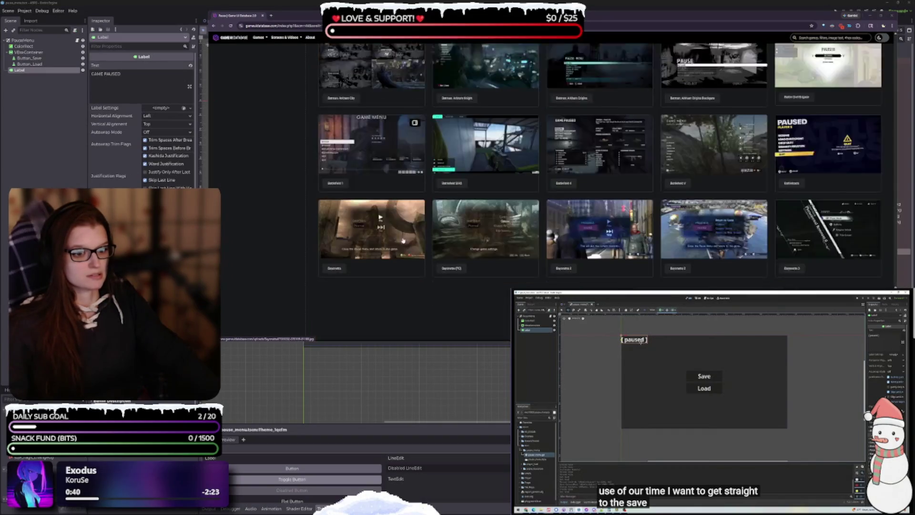
scroll(410, 243, down, 3)
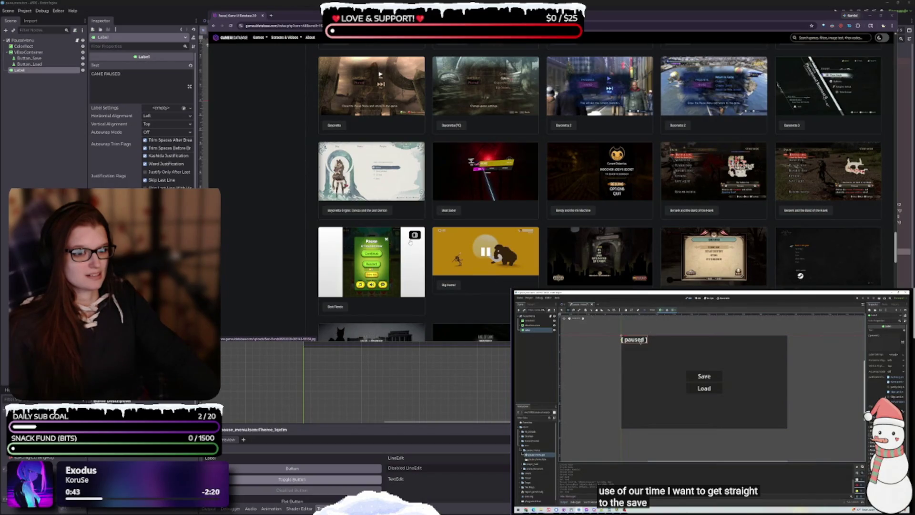
scroll(410, 242, down, 3)
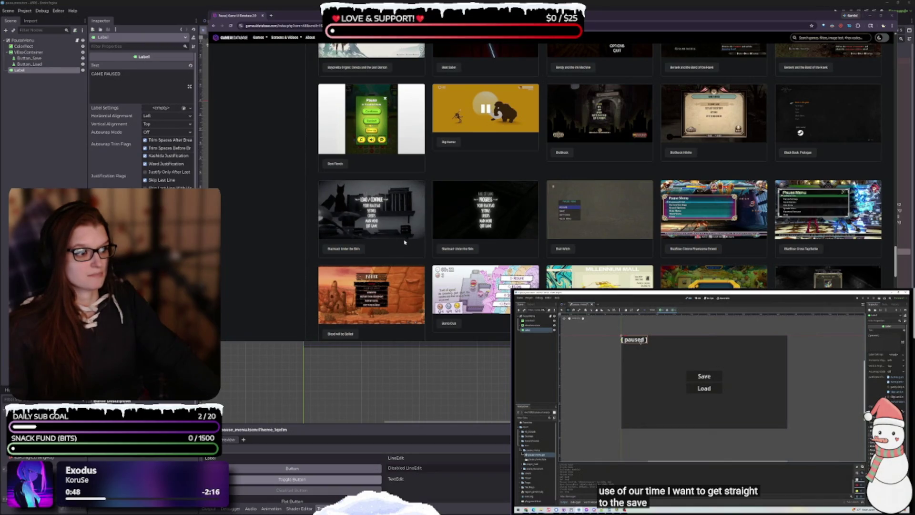
scroll(405, 243, down, 3)
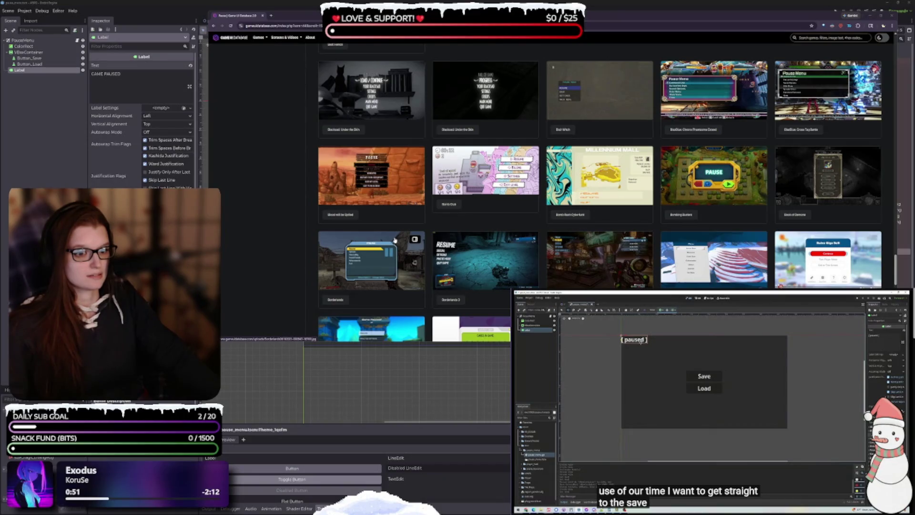
scroll(394, 240, down, 3)
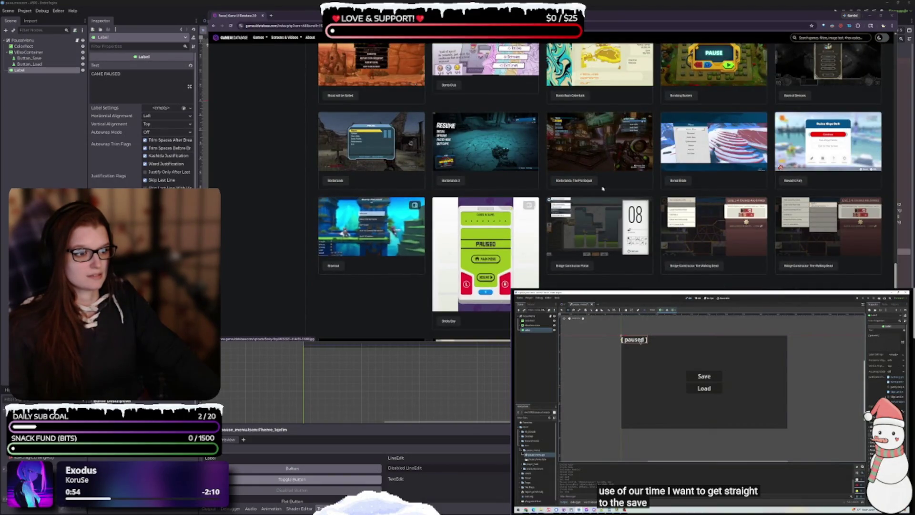
key(alt+Tab)
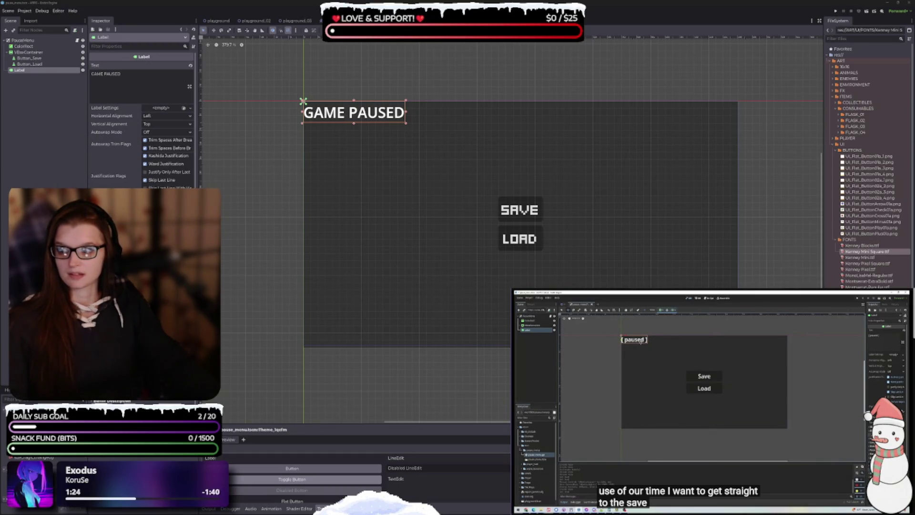
Step: Drag the Interface In Game reference browser window over the Godot editor
mouse_move(0, 61)
mouse_down()
mouse_move(345, 51)
mouse_move(303, 56)
mouse_move(330, 52)
mouse_up()
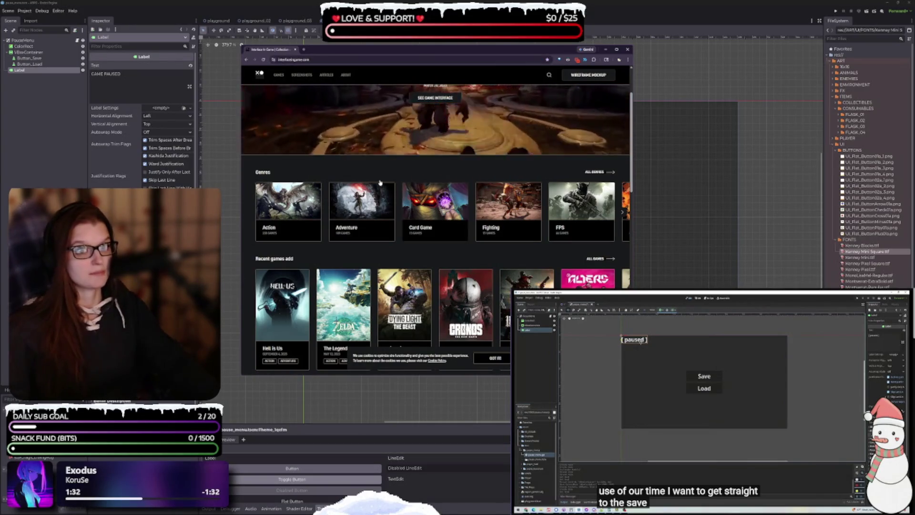
Step: Scroll through the Interface In Game reference site, then switch back to the Godot editor
scroll(400, 203, down, 3)
scroll(399, 203, down, 8)
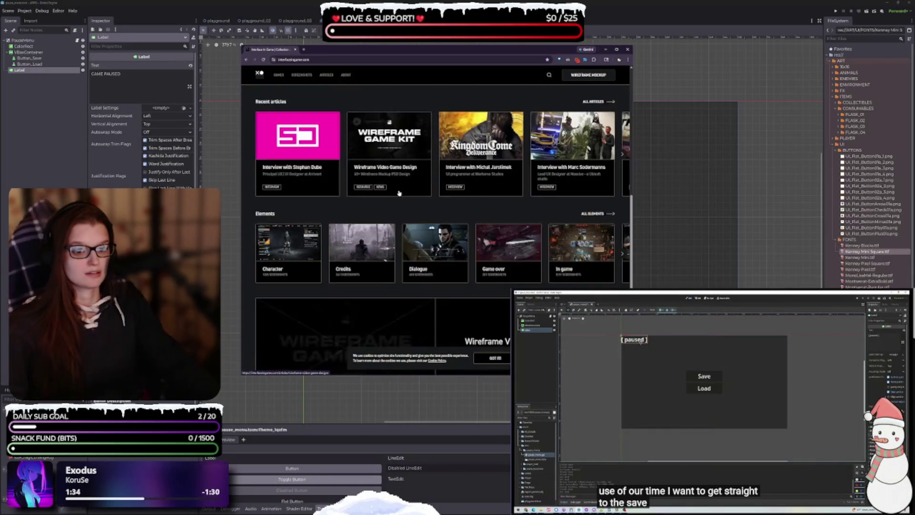
scroll(400, 202, up, 12)
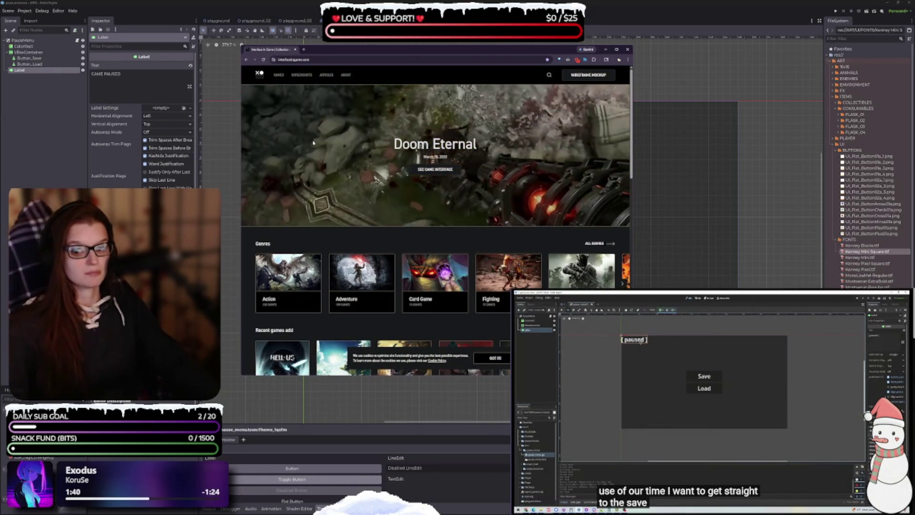
key(alt+Tab)
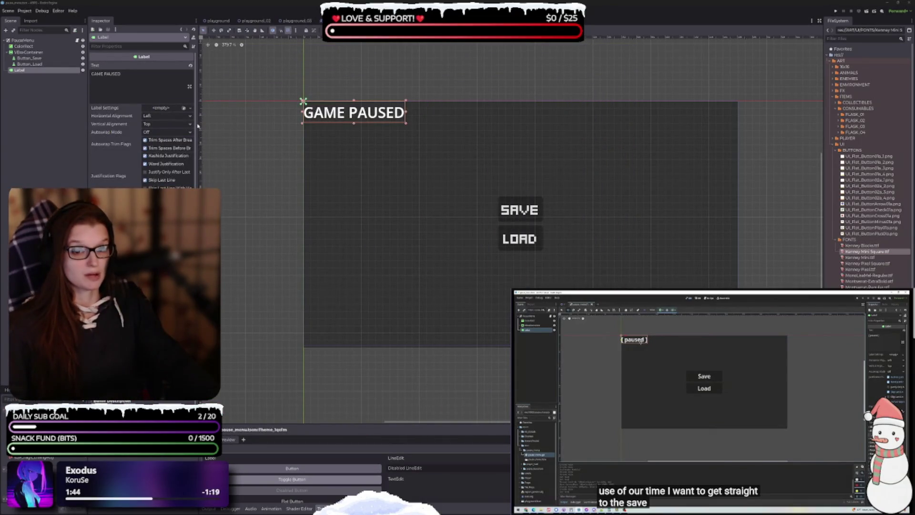
Step: Shorten the title label to PAUSED, apply the Kenney Mini Square font and increase its size
click(110, 79)
key(BackSpace)
key(BackSpace)
key(BackSpace)
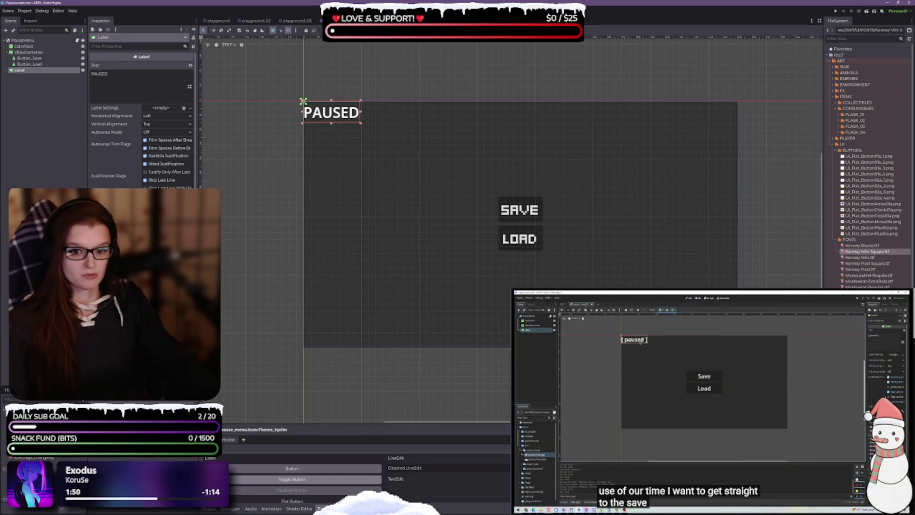
scroll(143, 119, down, 2)
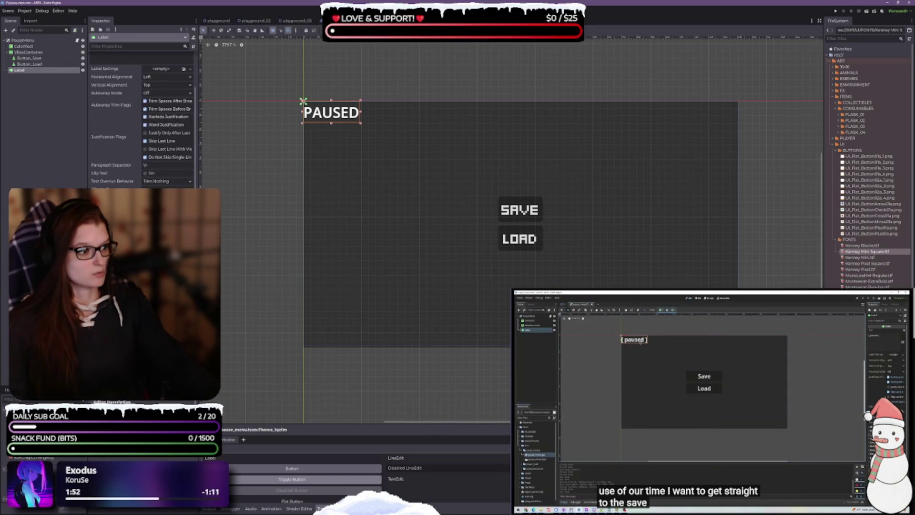
drag(873, 251, 181, 320)
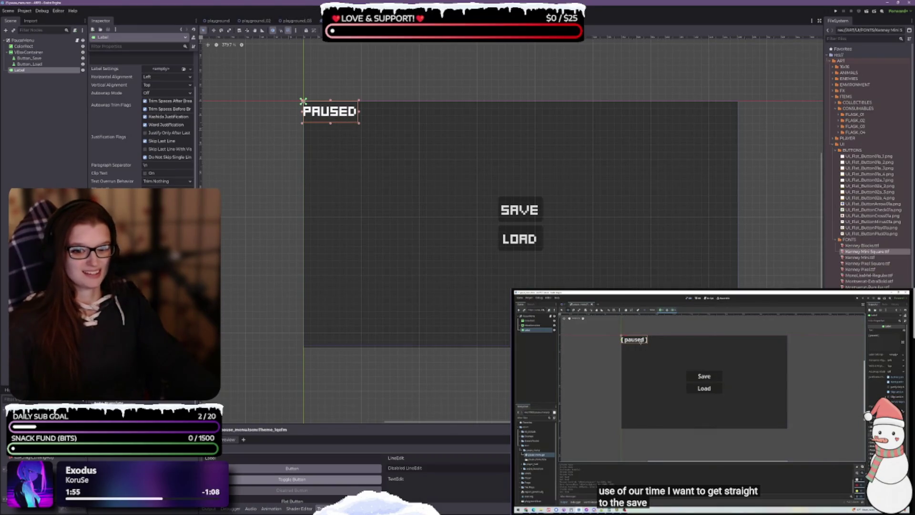
key(Up)
key(Up)
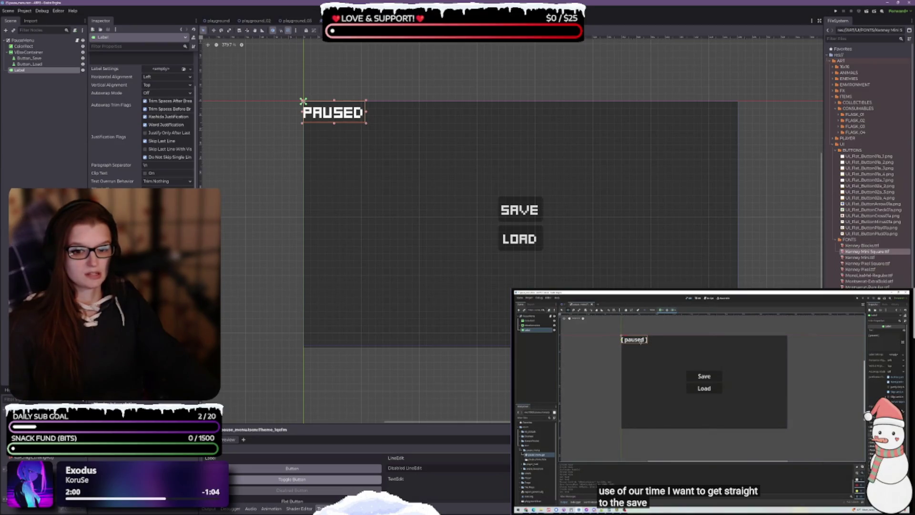
click(30, 58)
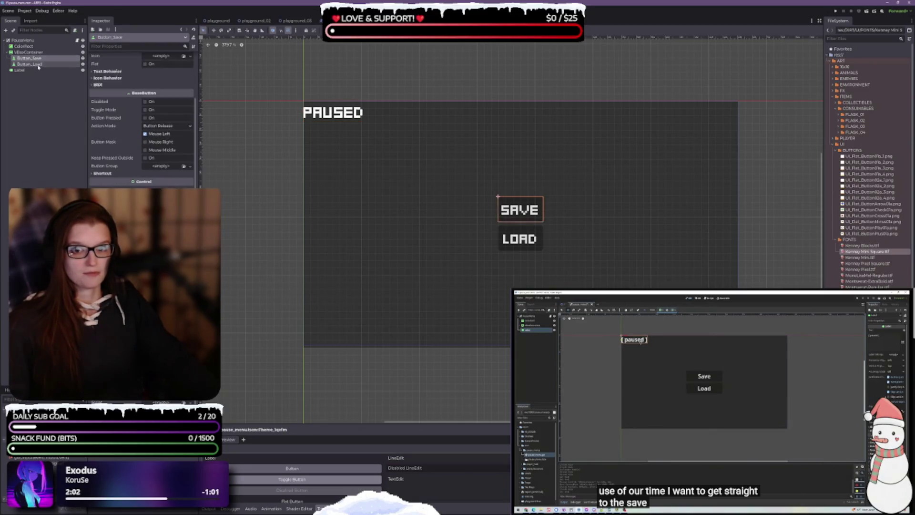
Step: Adjust the layout of the SAVE and LOAD buttons together, then reselect the PAUSED title label
shift+click(30, 64)
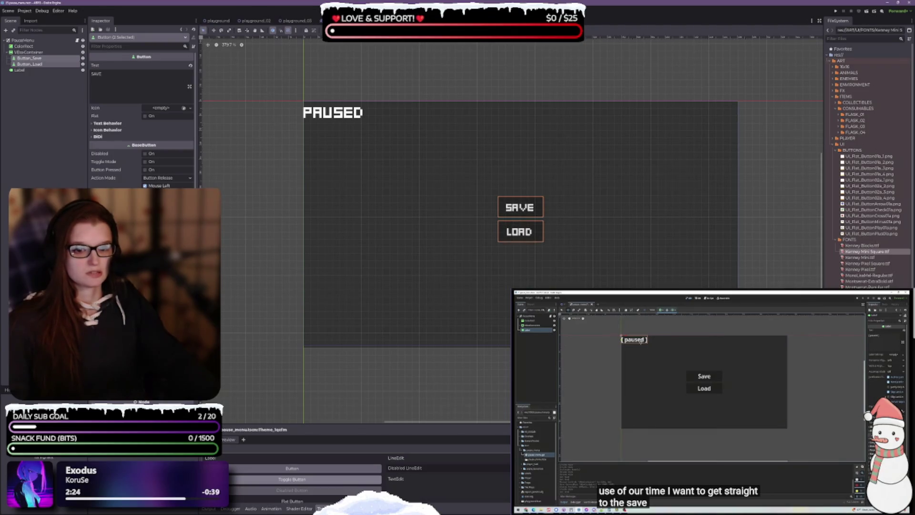
click(22, 70)
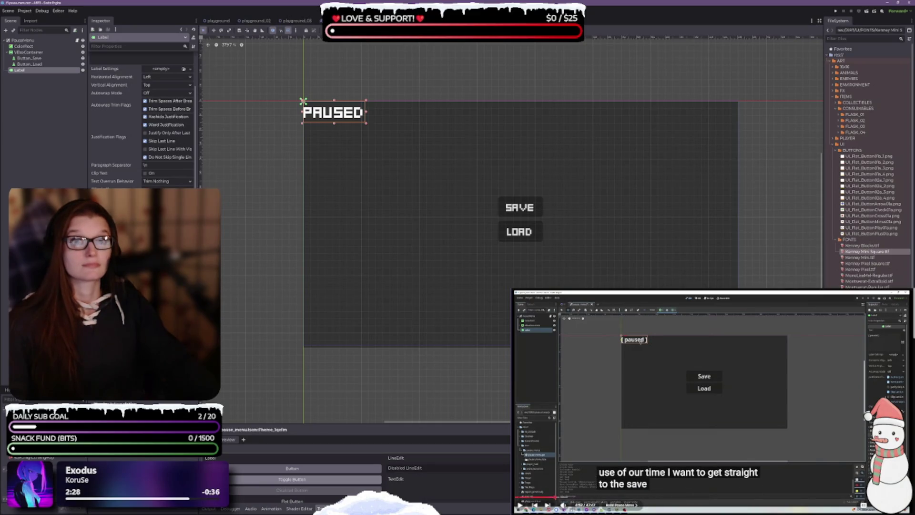
click(720, 399)
click(720, 400)
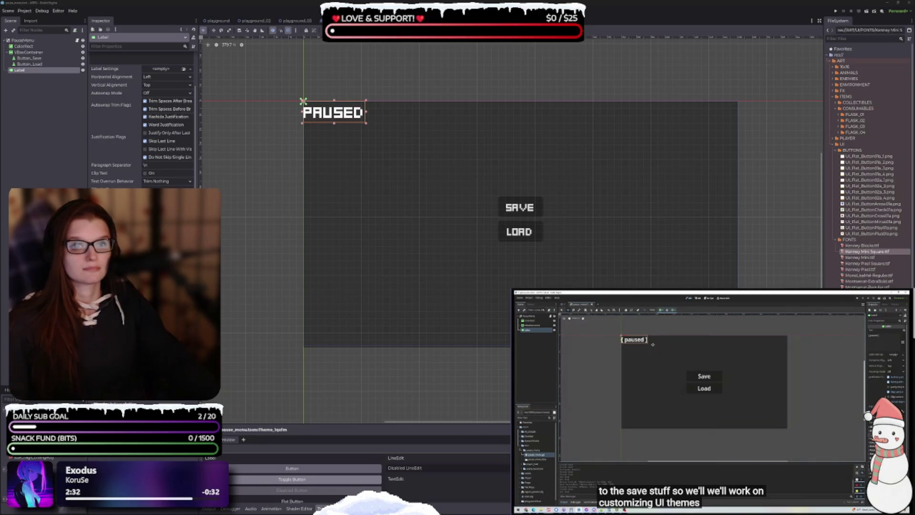
scroll(103, 127, up, 2)
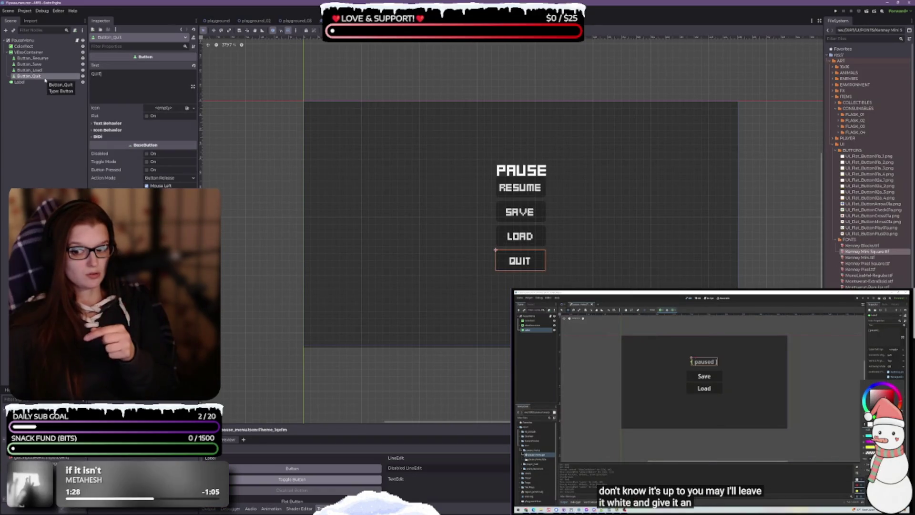
Step: Change the quit button's text to QUIT TO MENU and duplicate the button
text(TO ME)
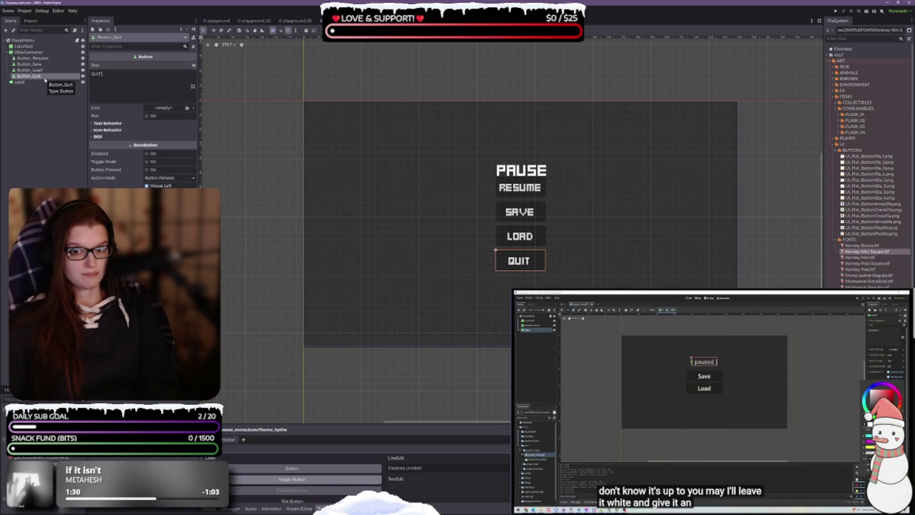
text(NU)
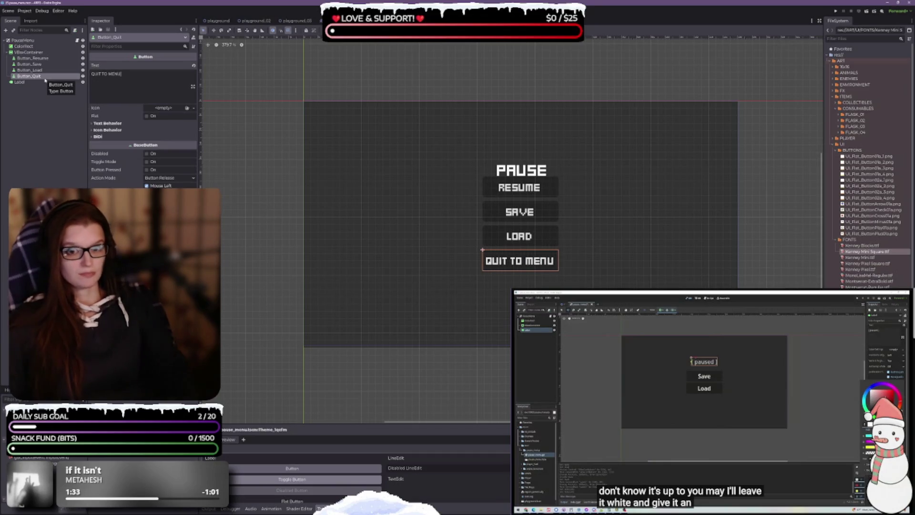
click(29, 69)
click(30, 76)
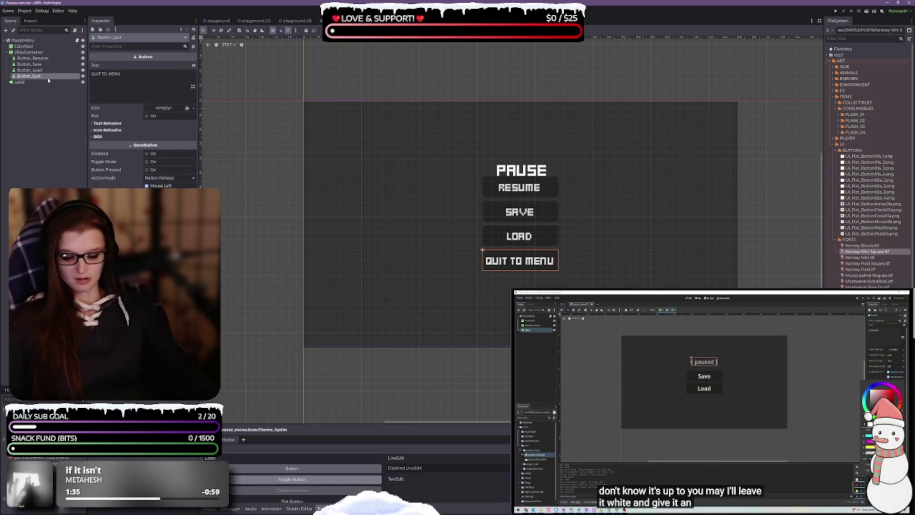
key(ctrl+d)
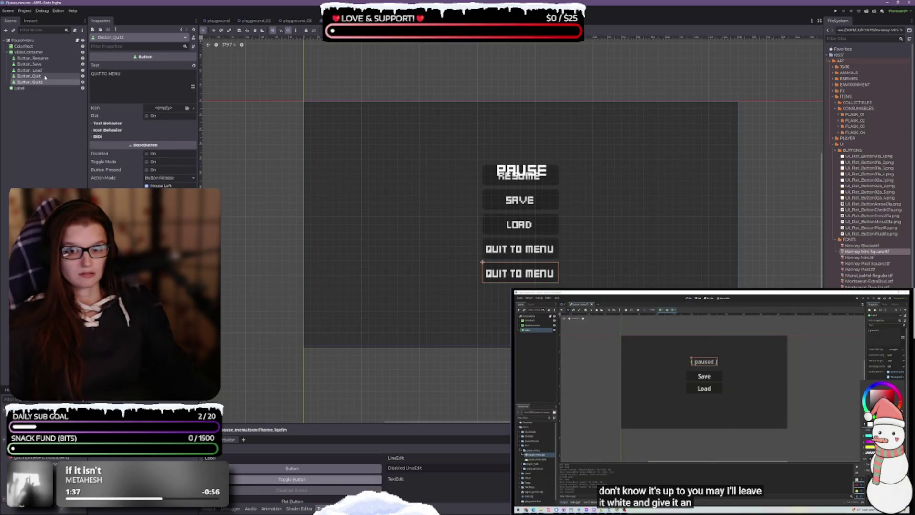
Step: Rename the original quit button node and name the copy Button_QuitToDesktop
click(45, 76)
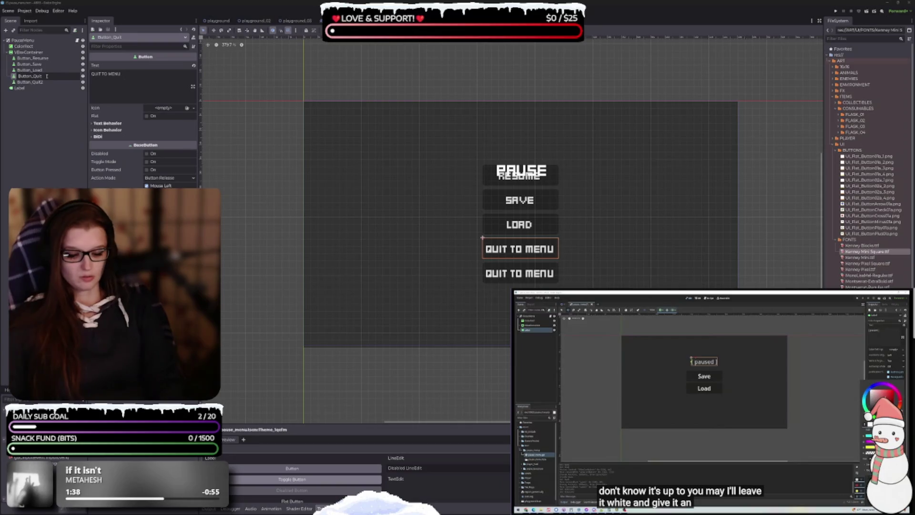
text(_Exi)
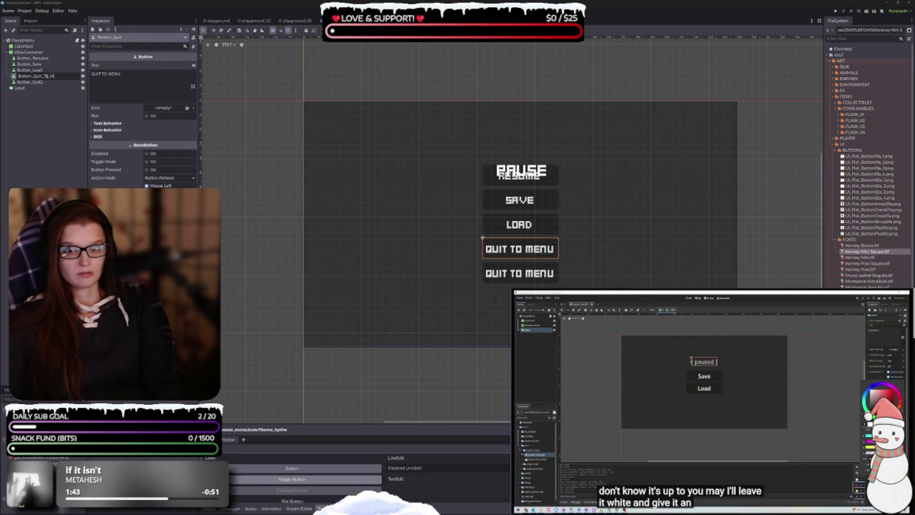
text(t)
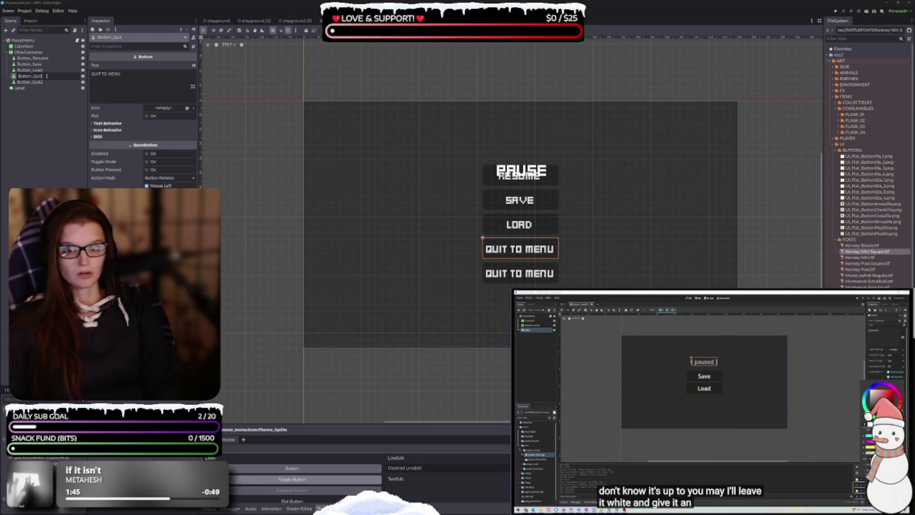
double_click(65, 82)
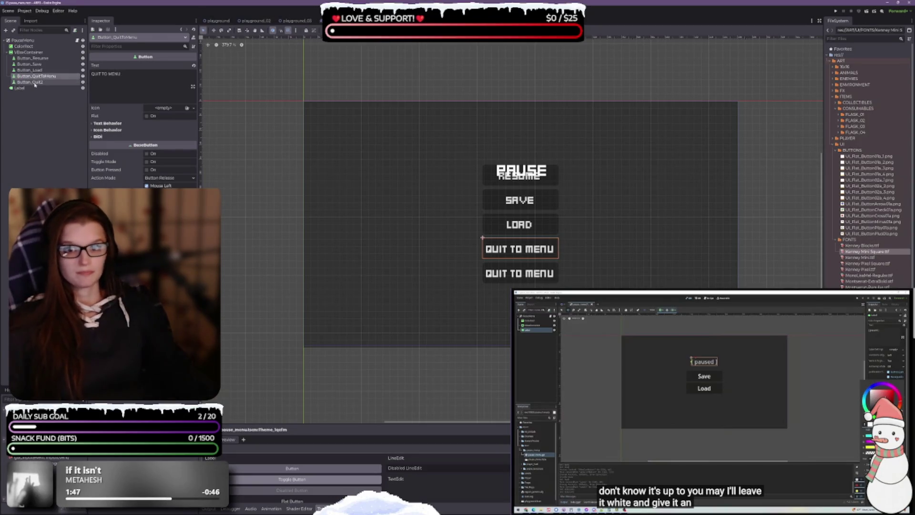
key(BackSpace)
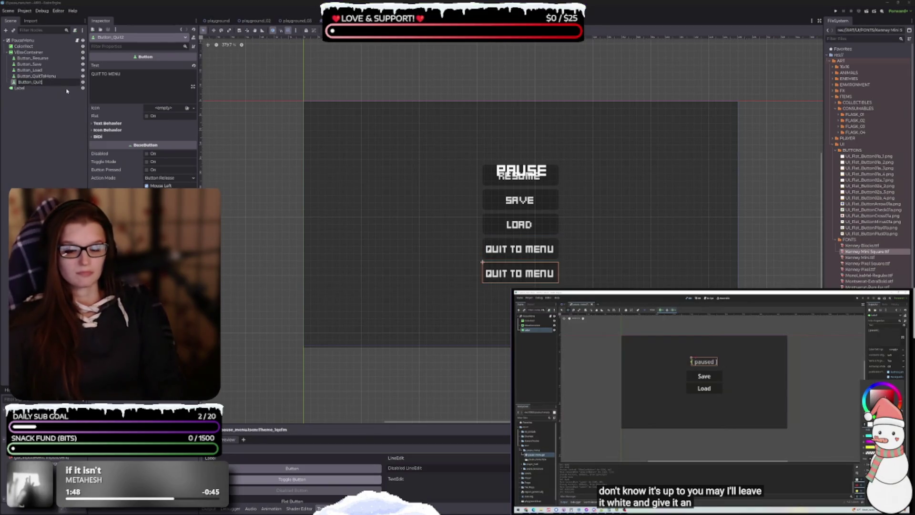
text(ToDesktop)
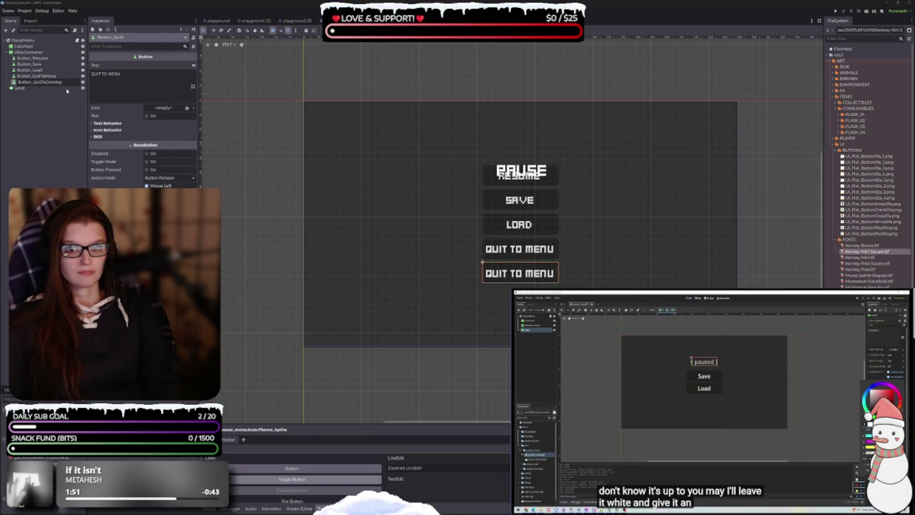
key(Return)
Step: Change the copied button's text to QUIT TO DESKTOP
click(129, 86)
double_click(114, 74)
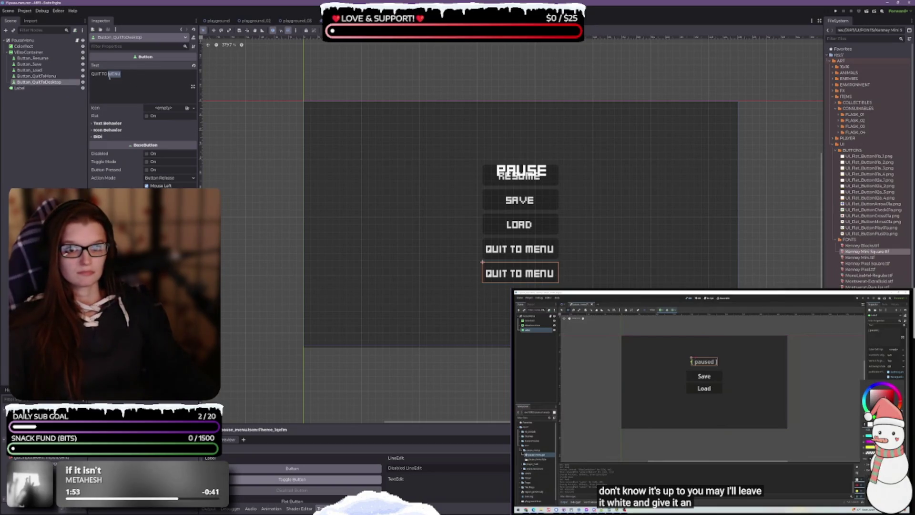
text(DESKTOP)
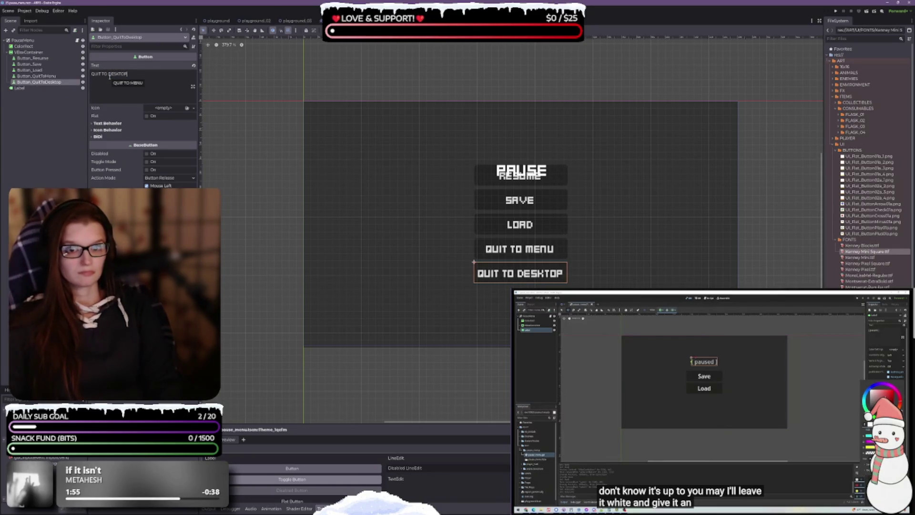
Step: Drag the PAUSE title label upward so it sits higher above RESUME
click(623, 224)
click(43, 88)
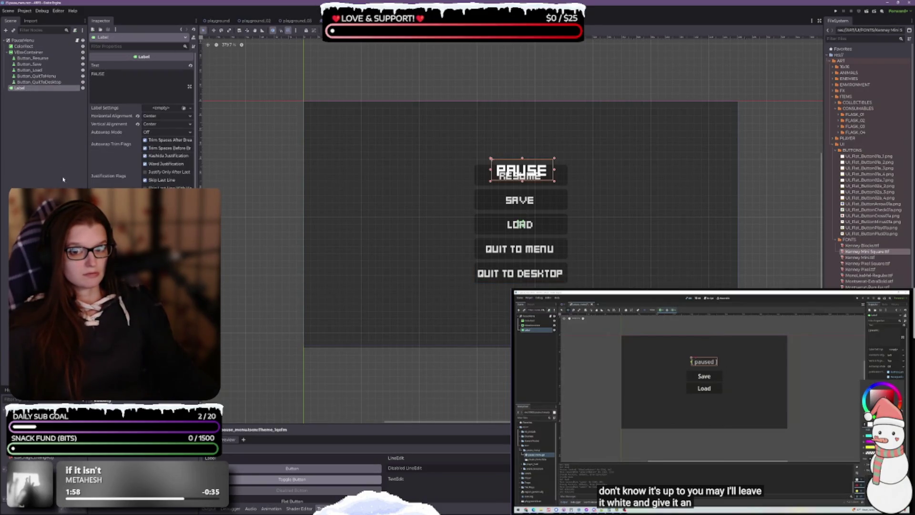
drag(546, 171, 544, 147)
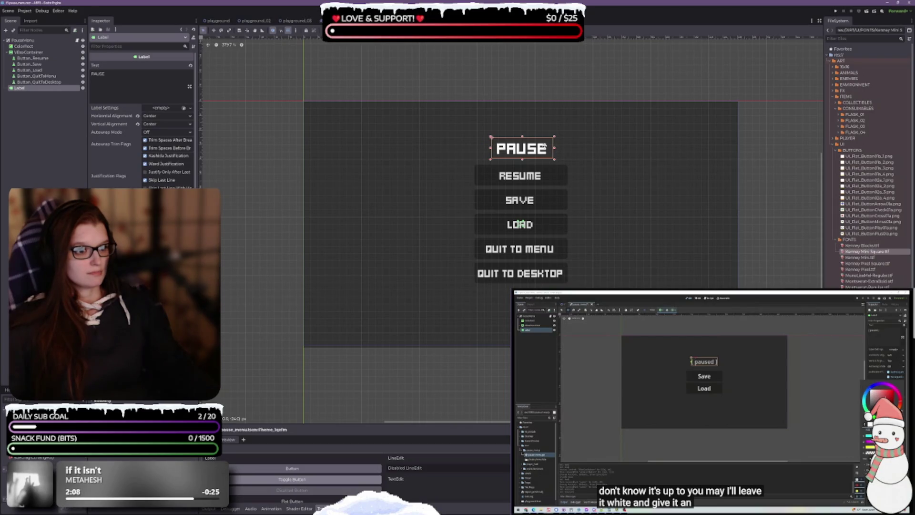
drag(545, 146, 543, 142)
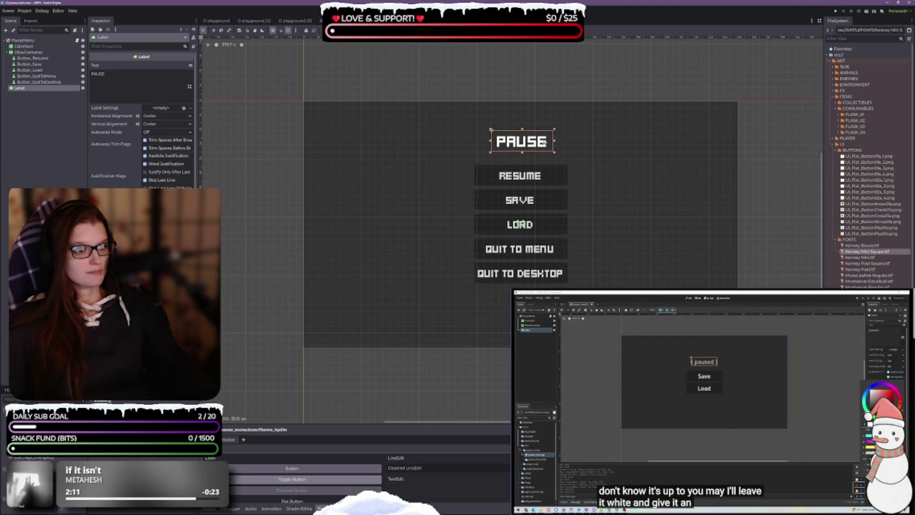
click(600, 196)
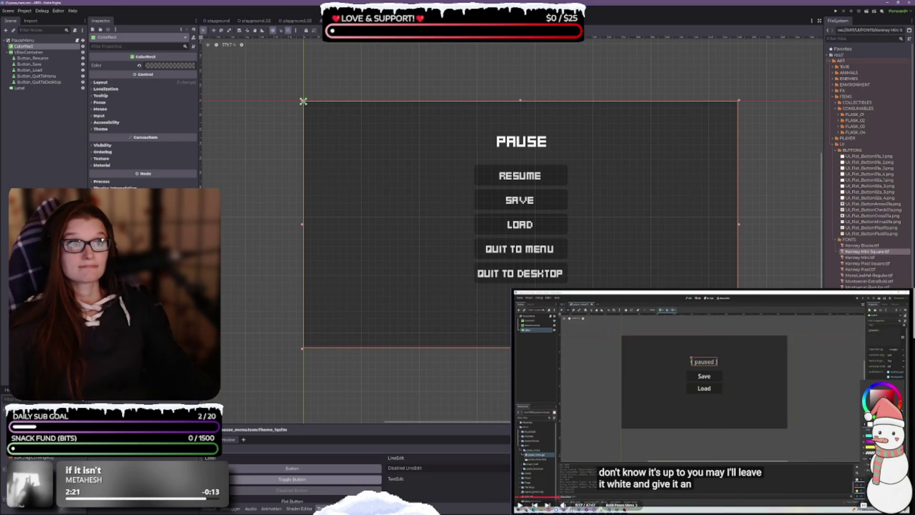
Step: Rename the Label, VBoxContainer and ColorRect nodes to Label_Pause, VBoxContainer_Buttons and ColorRect_BG
click(20, 88)
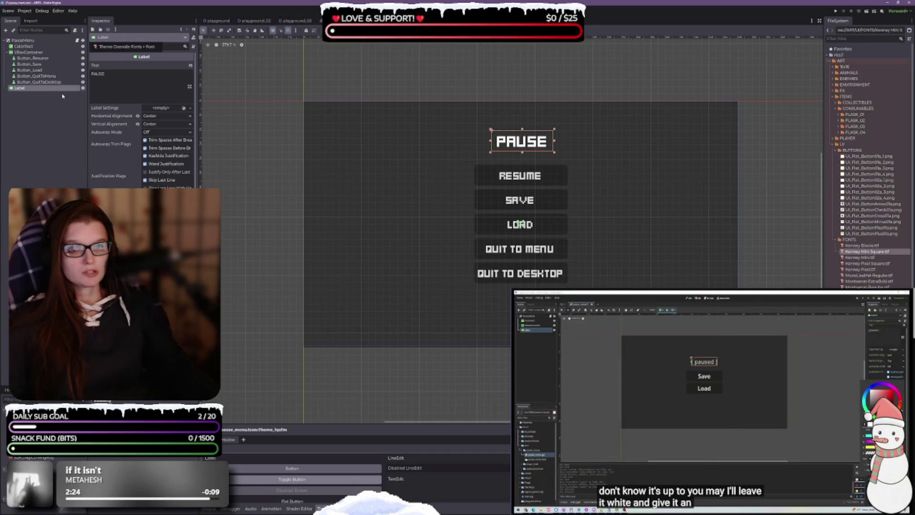
double_click(21, 88)
text(_Pau)
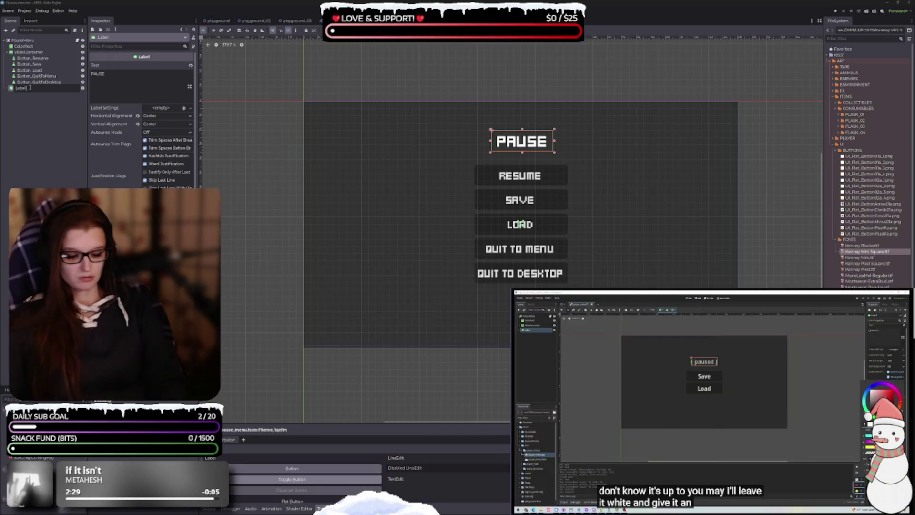
key(Return)
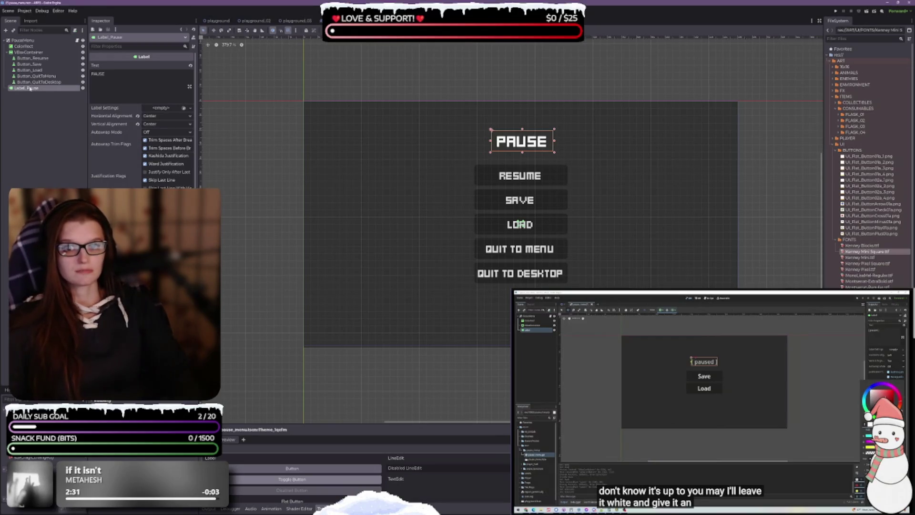
click(34, 53)
double_click(40, 54)
text(_Bu)
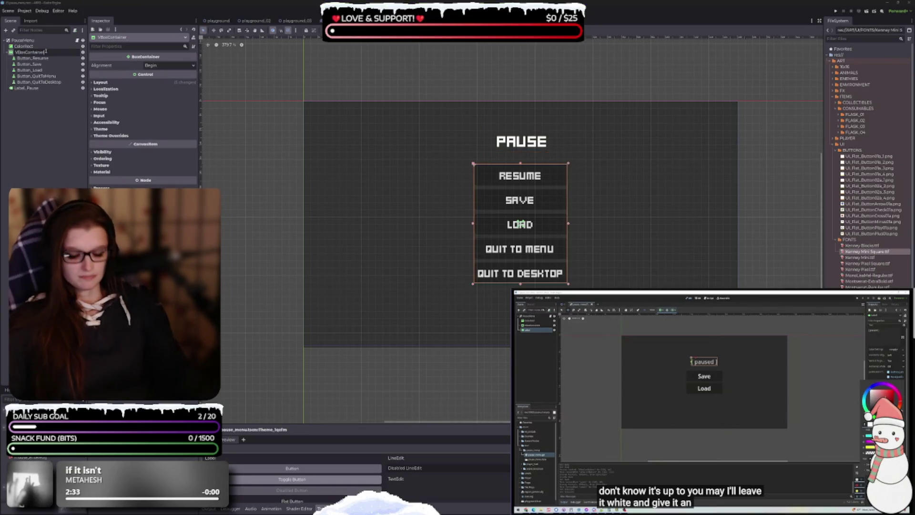
text(ttons)
key(Return)
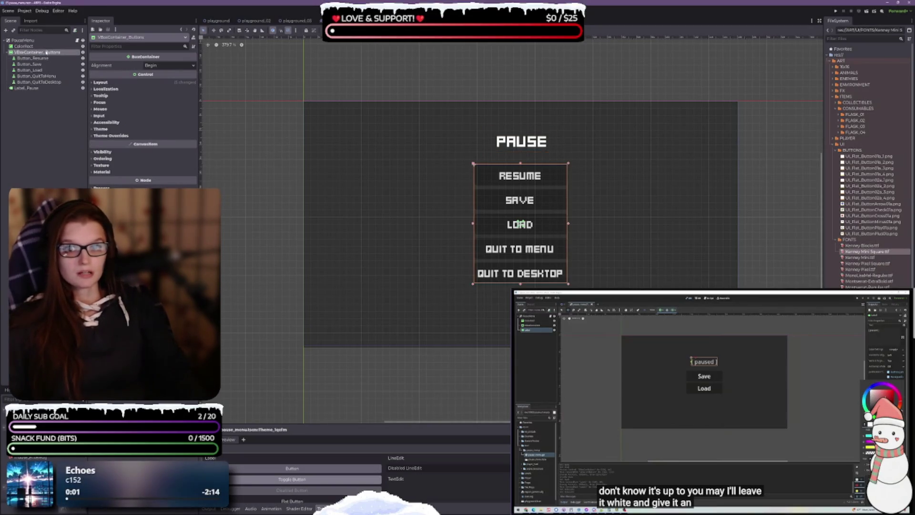
click(41, 46)
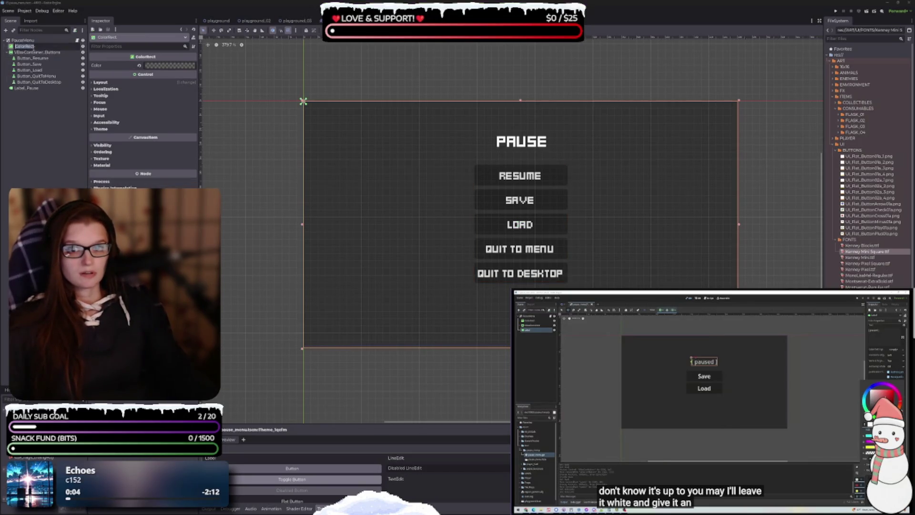
text(_BG)
key(Return)
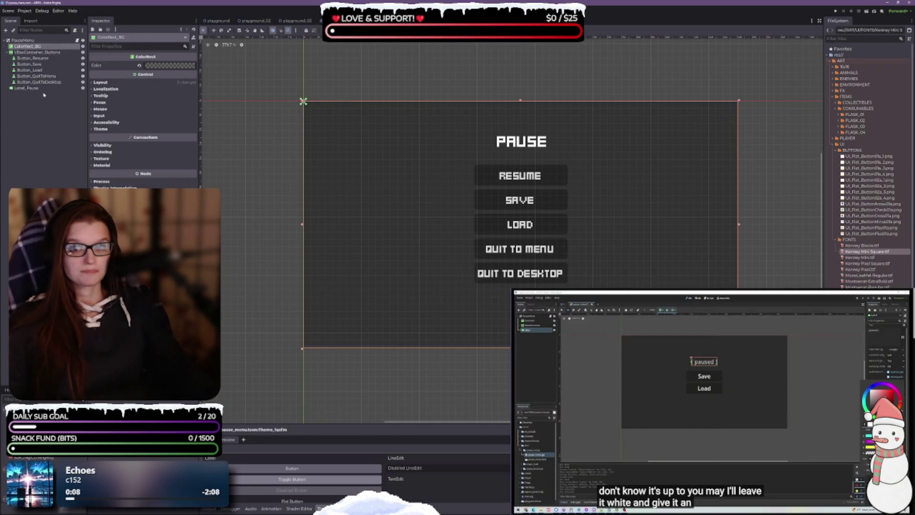
click(28, 88)
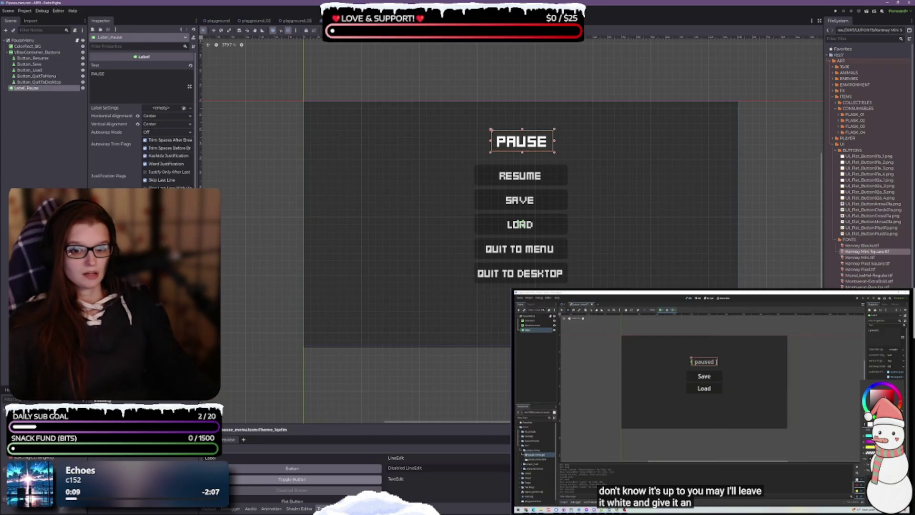
Step: Set Label_Pause's font color override to red, undoing an accidental cyan, and deselect to check it
scroll(142, 120, down, 3)
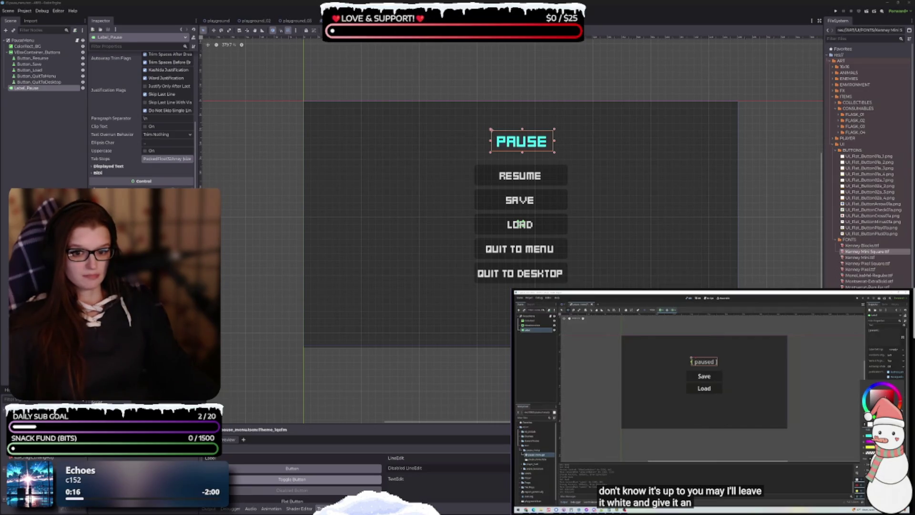
key(ctrl+z)
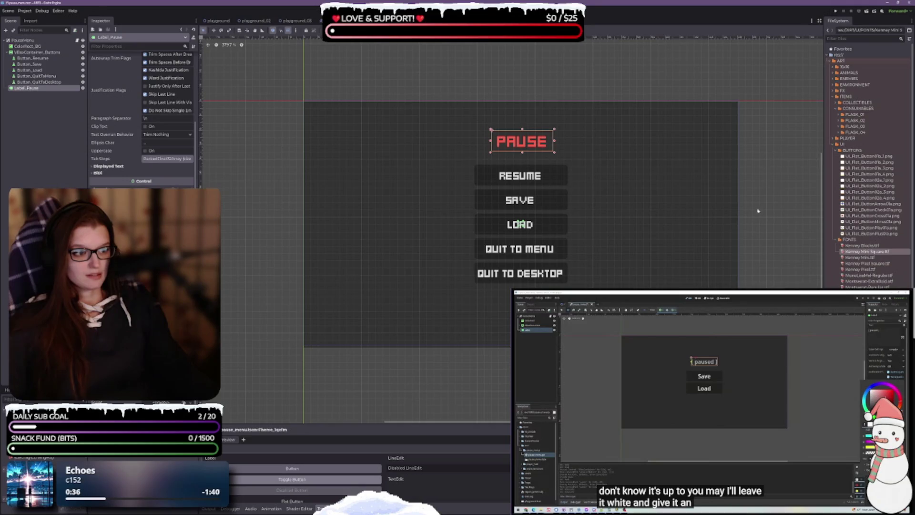
click(615, 249)
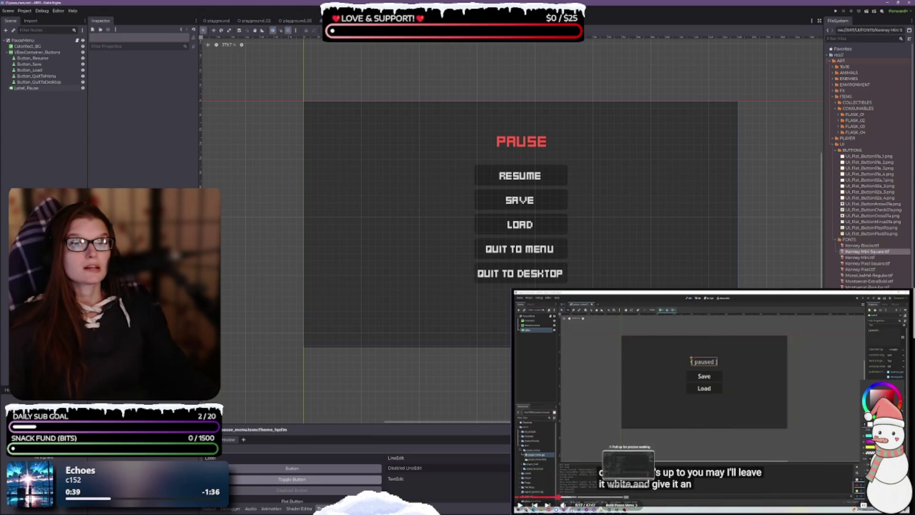
click(704, 405)
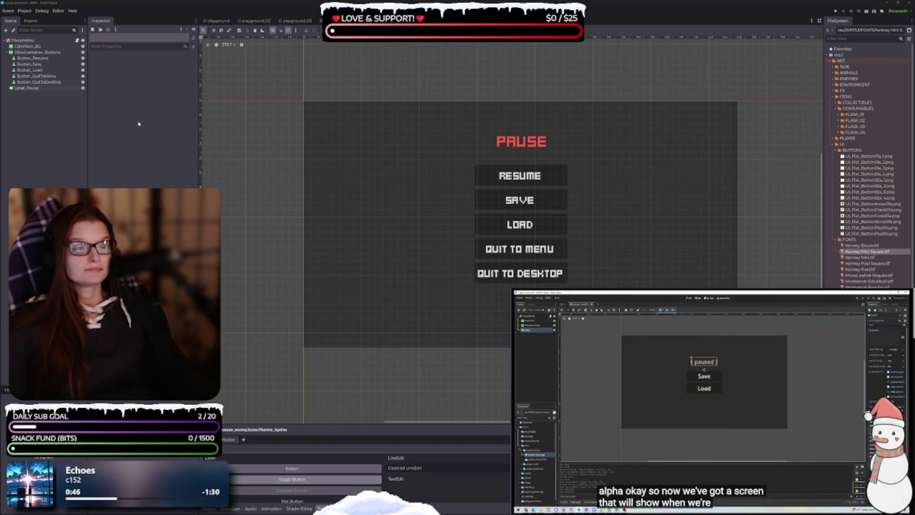
Step: With Button_Resume selected, browse the flat button sprites and pick UI_Flat_Button01a_4.png
click(32, 57)
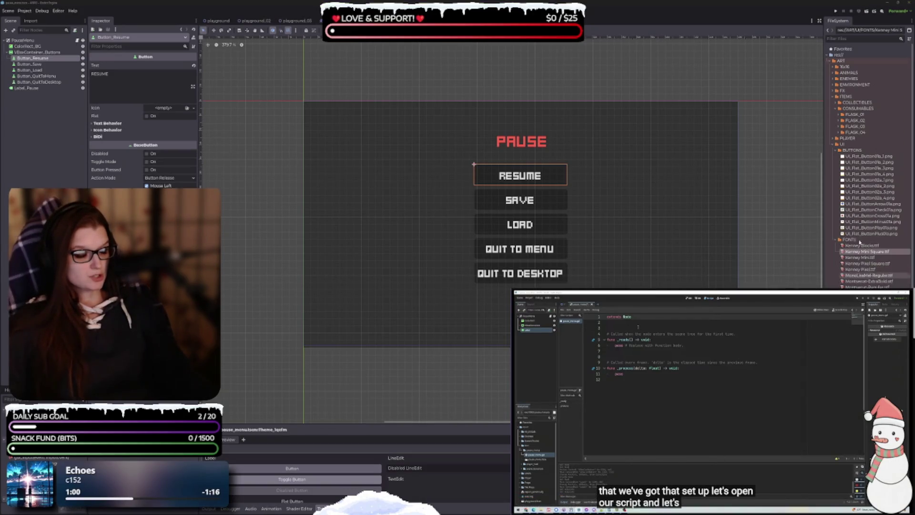
mouse_move(872, 159)
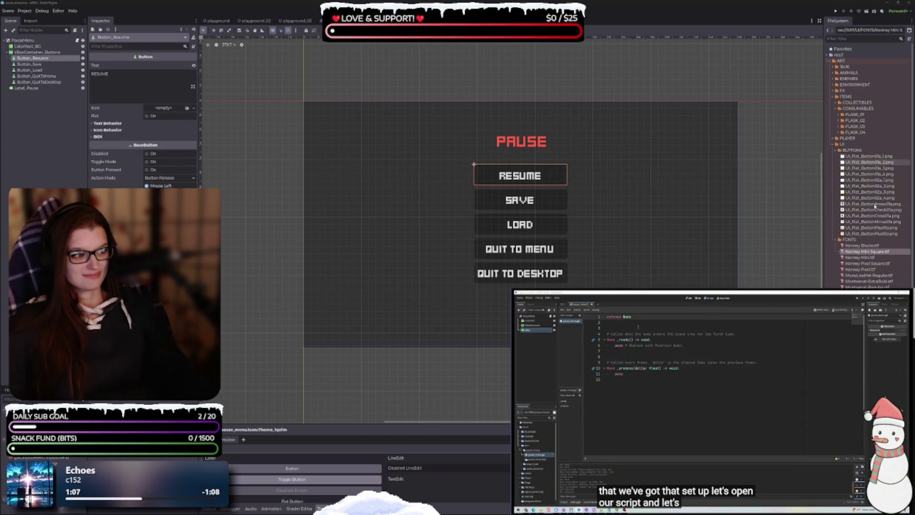
mouse_move(874, 200)
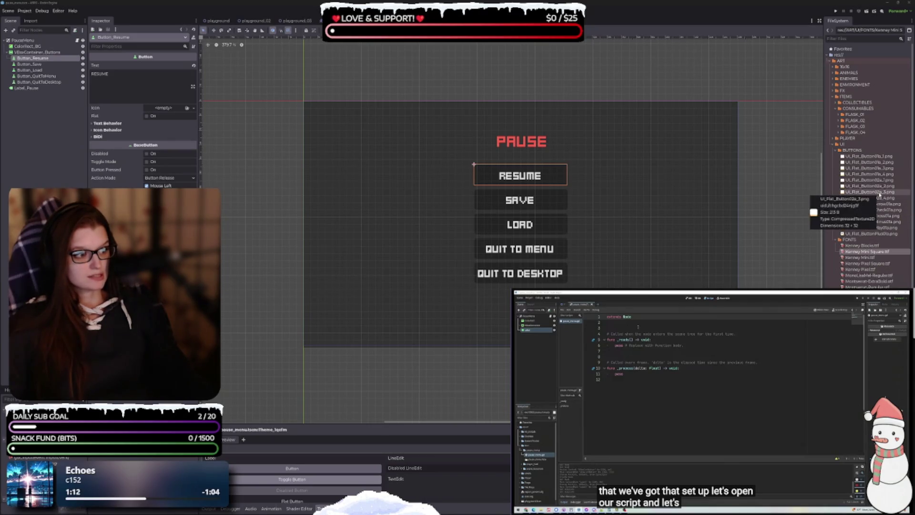
mouse_move(879, 182)
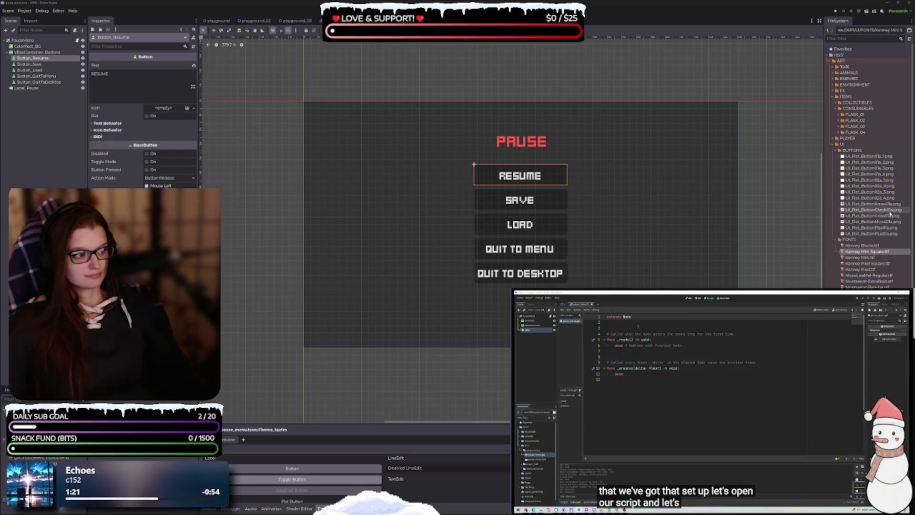
click(878, 174)
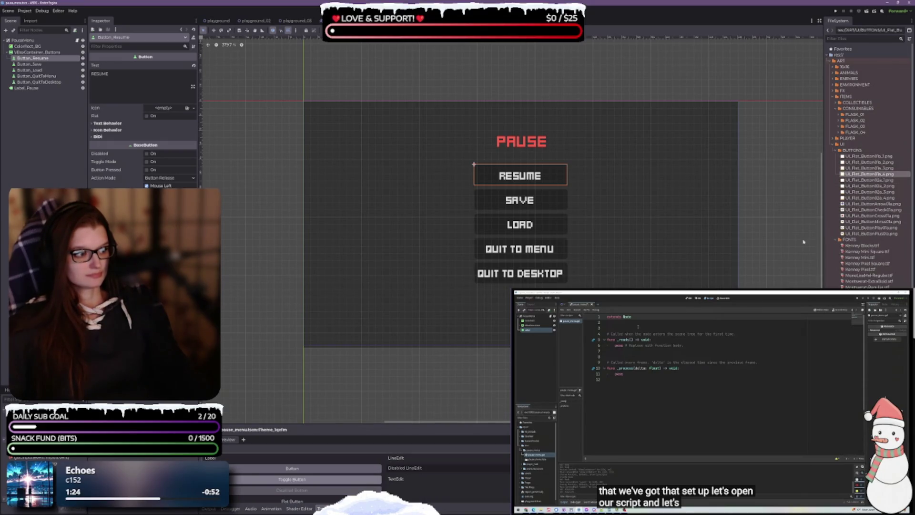
Step: Select all five menu buttons, pick the Kenney Mini Square font and enlarge the theme preview
shift+click(56, 82)
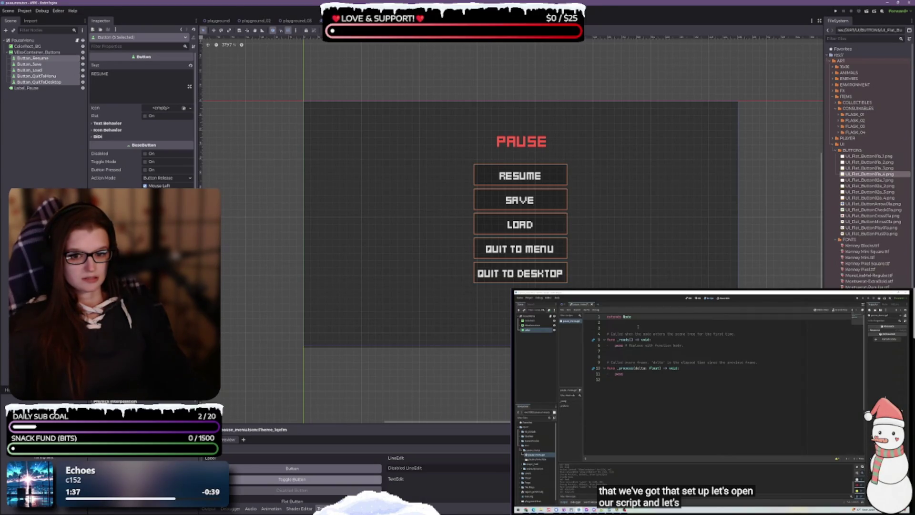
scroll(142, 120, down, 1)
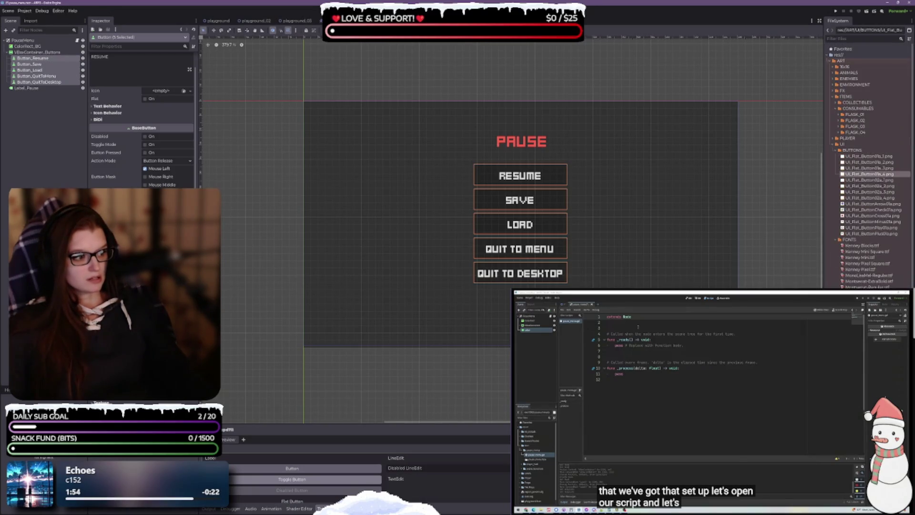
click(868, 251)
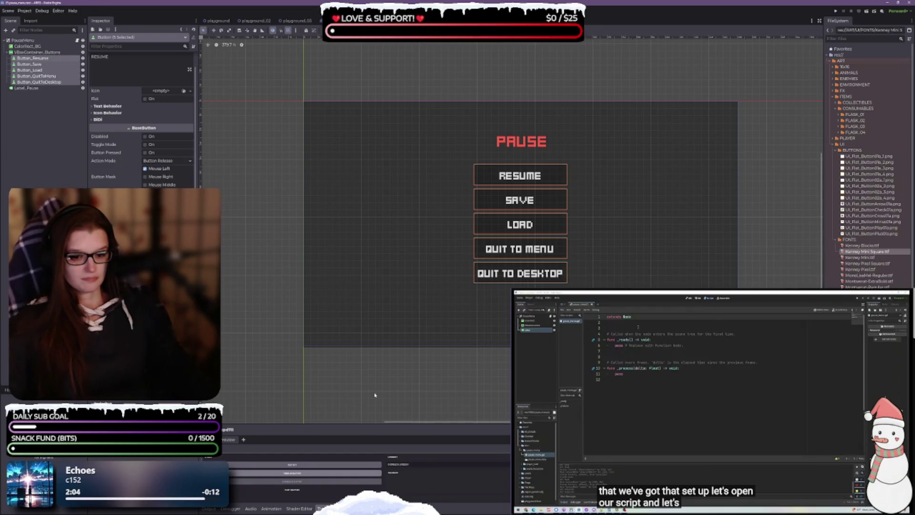
drag(354, 424, 357, 379)
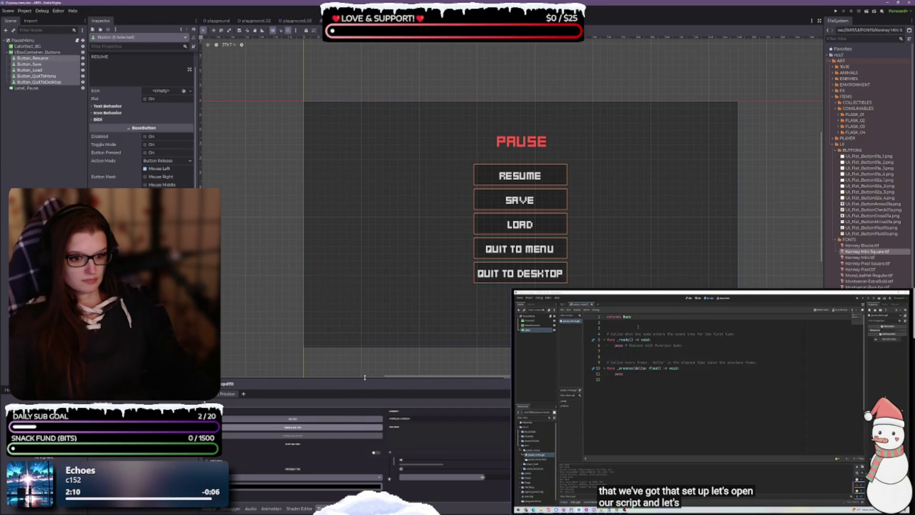
Step: Enlarge the theme preview panel further, open the Manage Theme Items dialog, then close it
drag(367, 378, 362, 332)
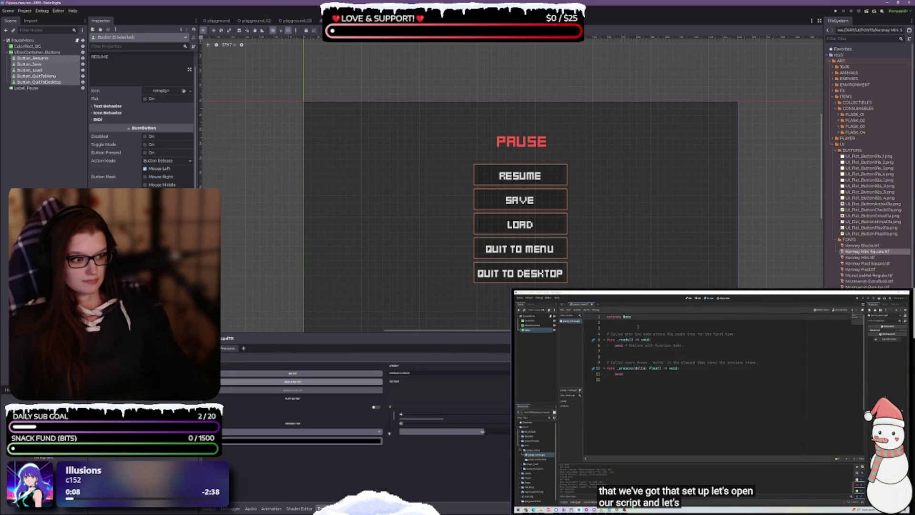
click(500, 338)
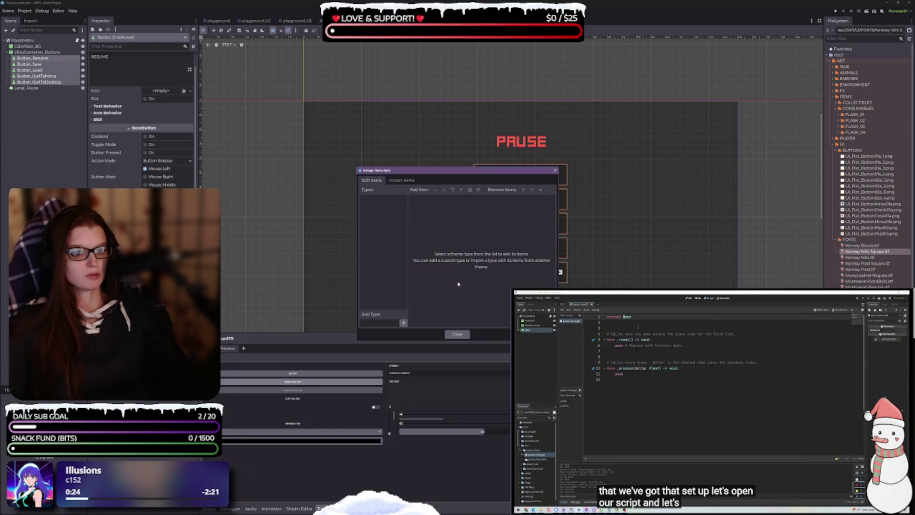
click(457, 334)
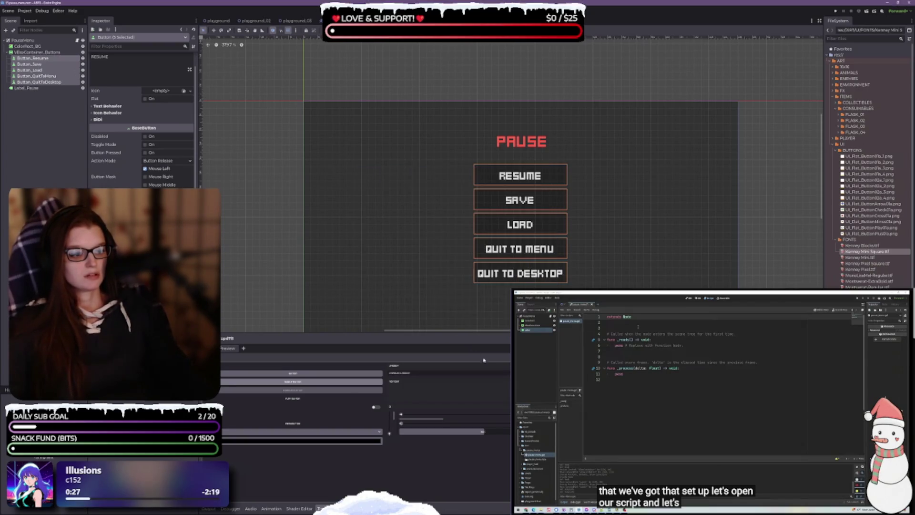
Step: Start saving the theme and create a new THEMES folder inside res://ART/UI
key(ctrl+s)
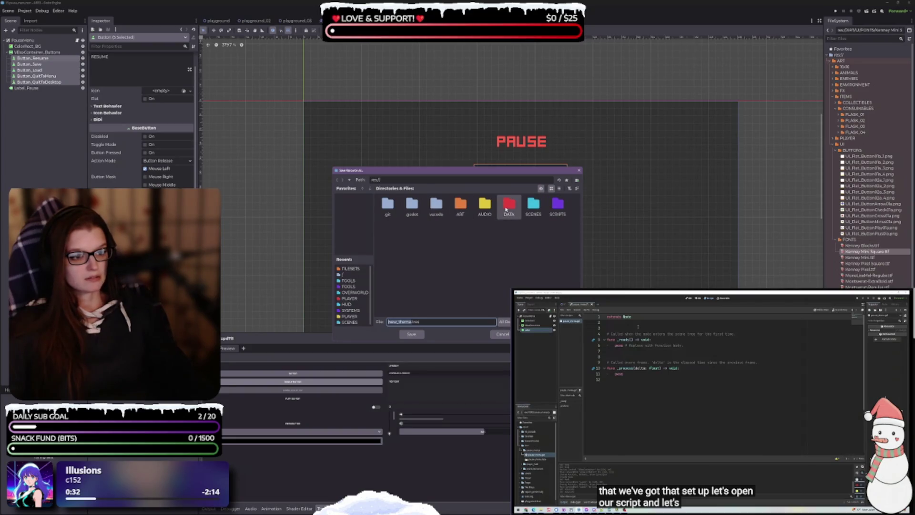
double_click(509, 205)
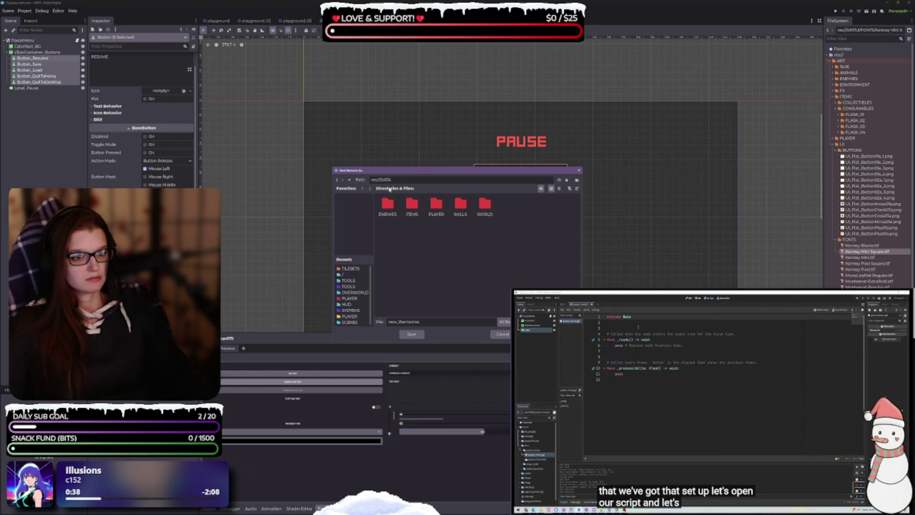
click(350, 180)
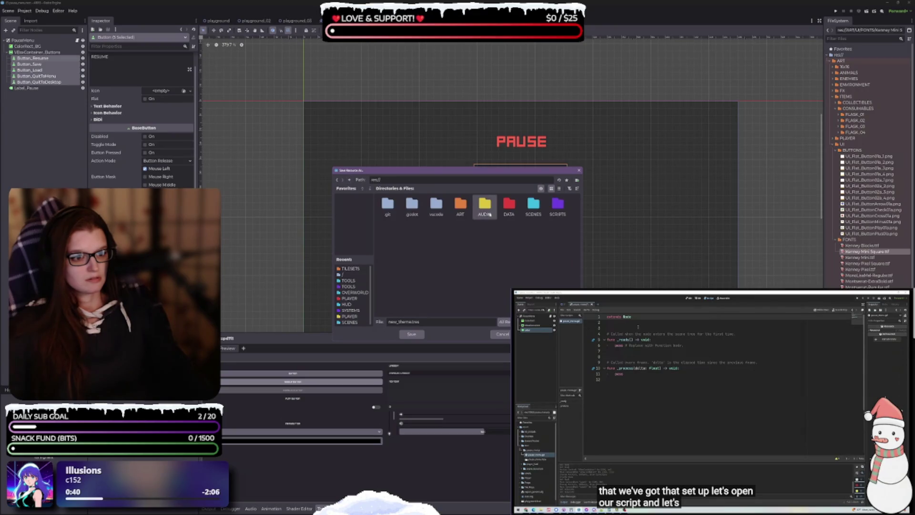
double_click(557, 210)
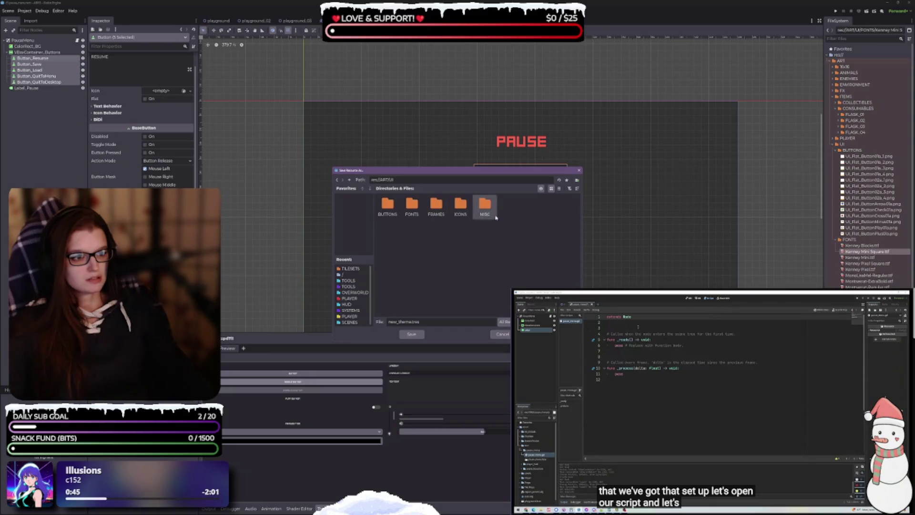
click(578, 179)
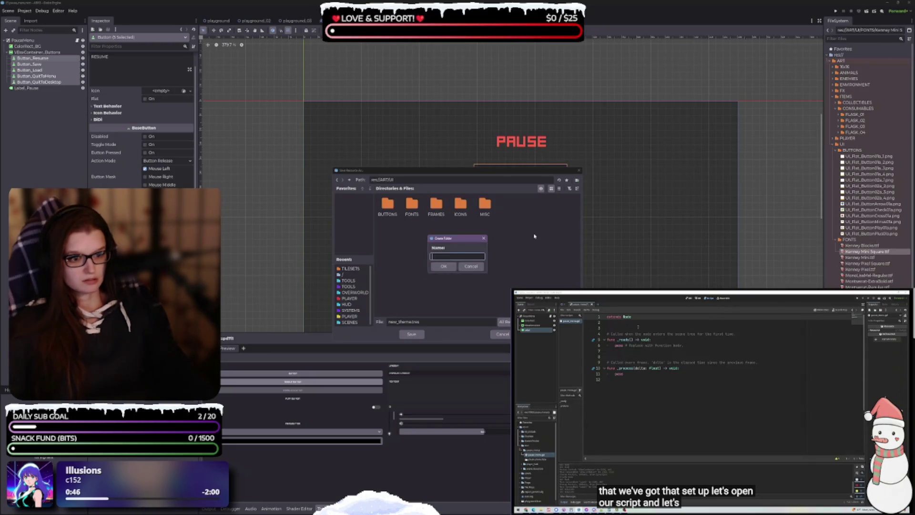
text(THEMES)
key(Return)
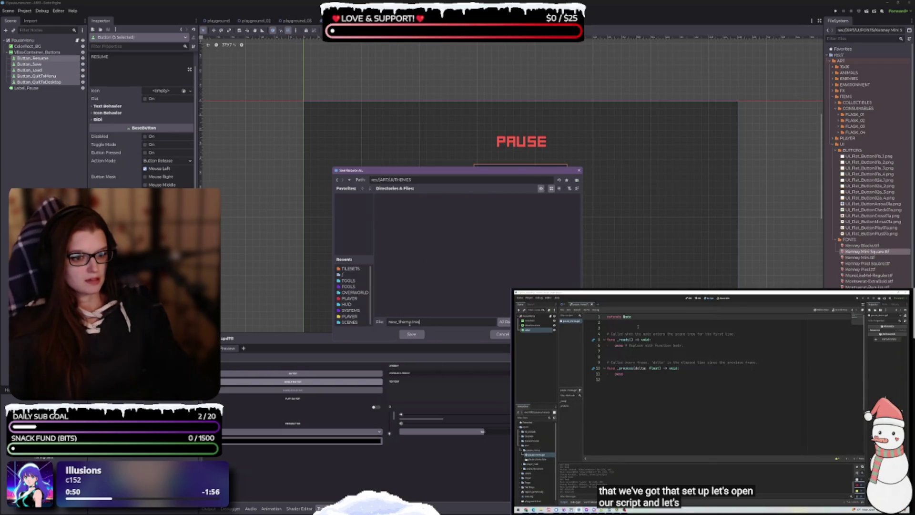
Step: Name the theme file menu_button_theme.tres and save it
drag(397, 322, 379, 323)
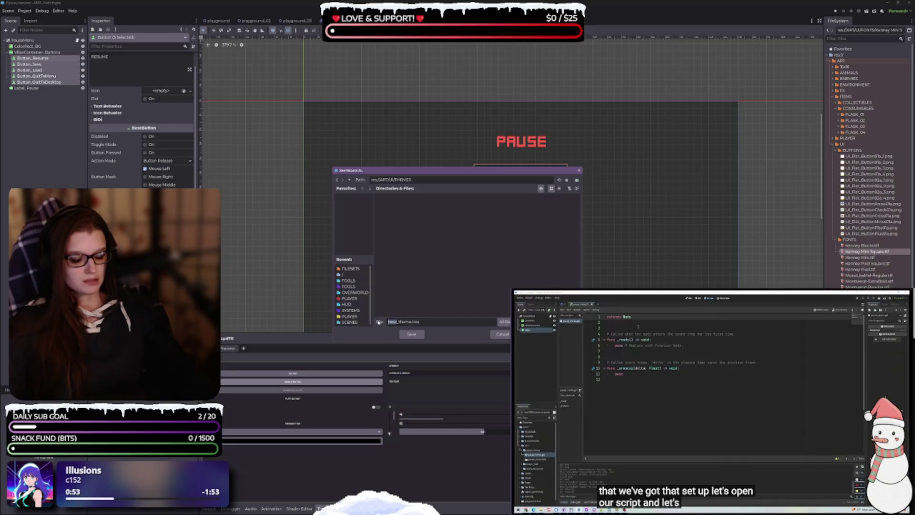
text(uibutton)
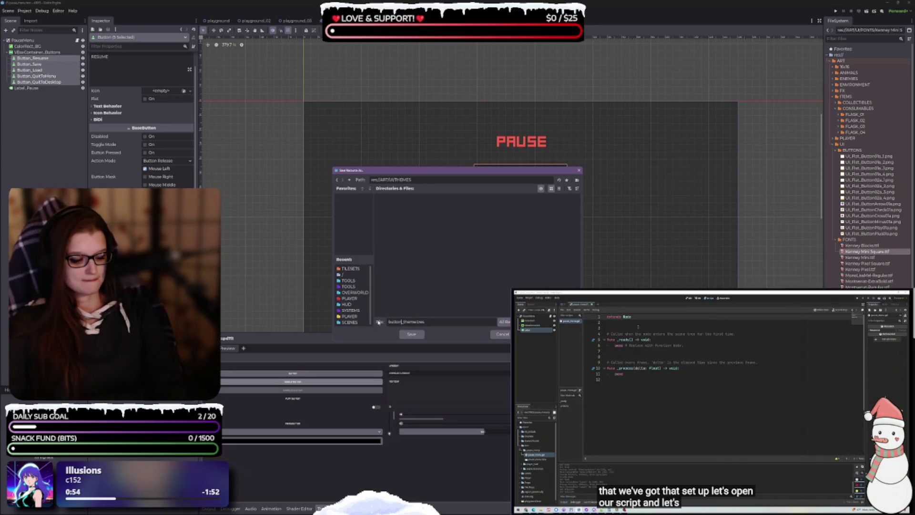
text(menu_)
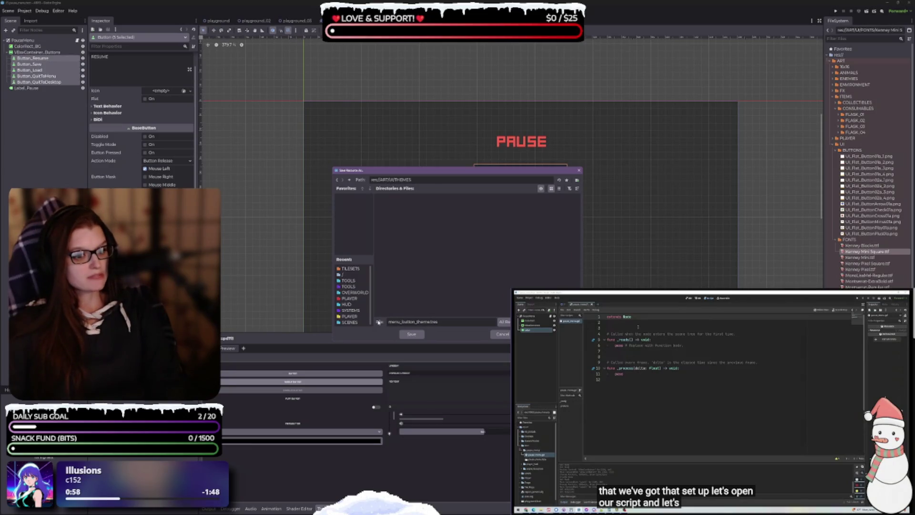
key(Return)
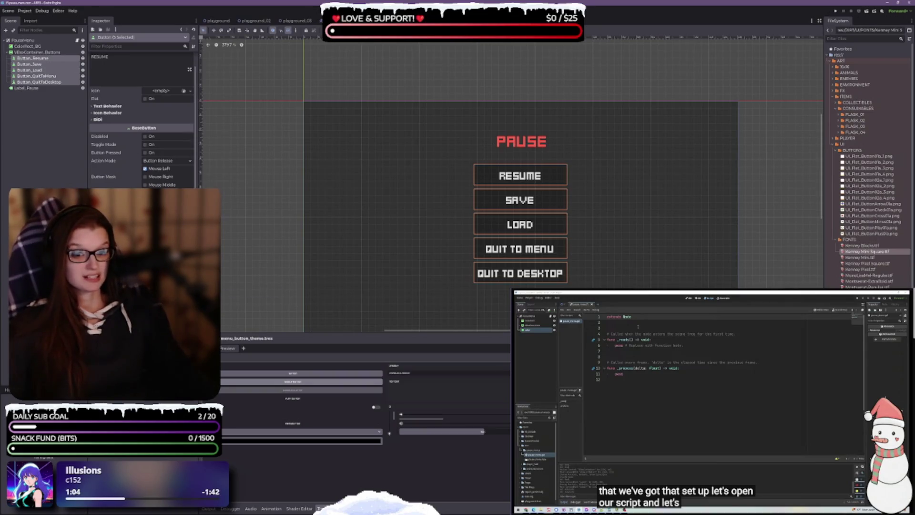
Step: Enlarge the theme panel, shrink it partway to keep RESUME and SAVE visible, and open a preview colour picker
scroll(142, 119, down, 2)
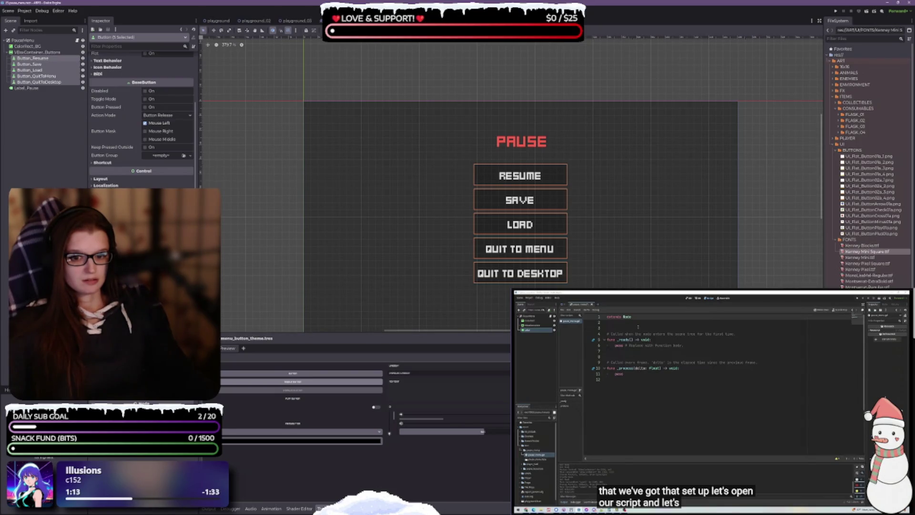
scroll(142, 119, down, 2)
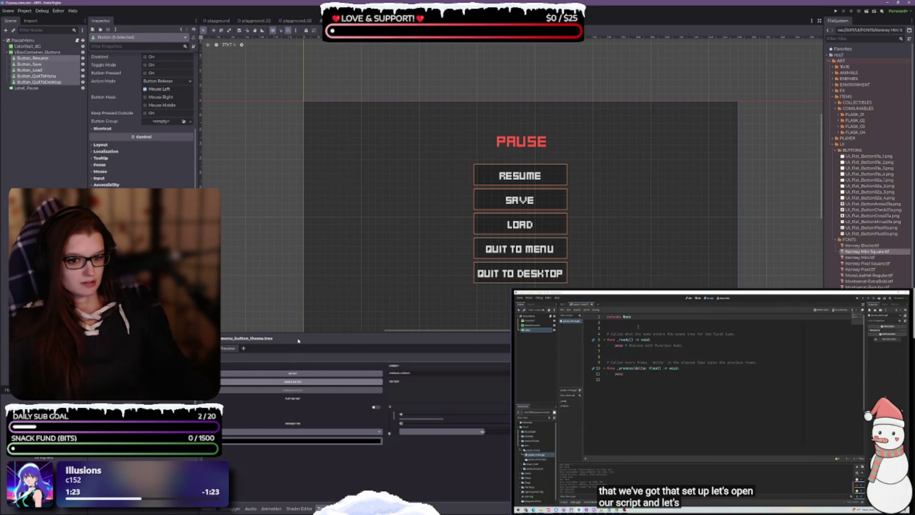
drag(299, 334, 291, 158)
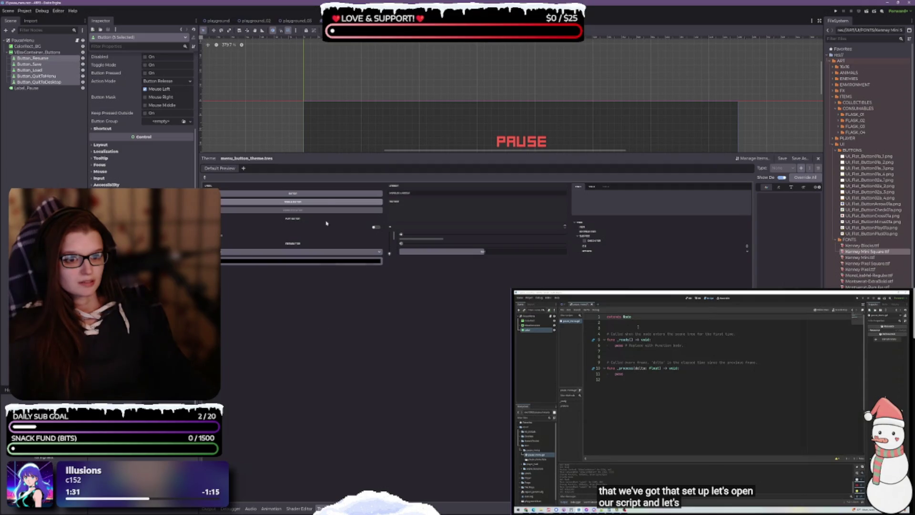
drag(313, 154, 305, 210)
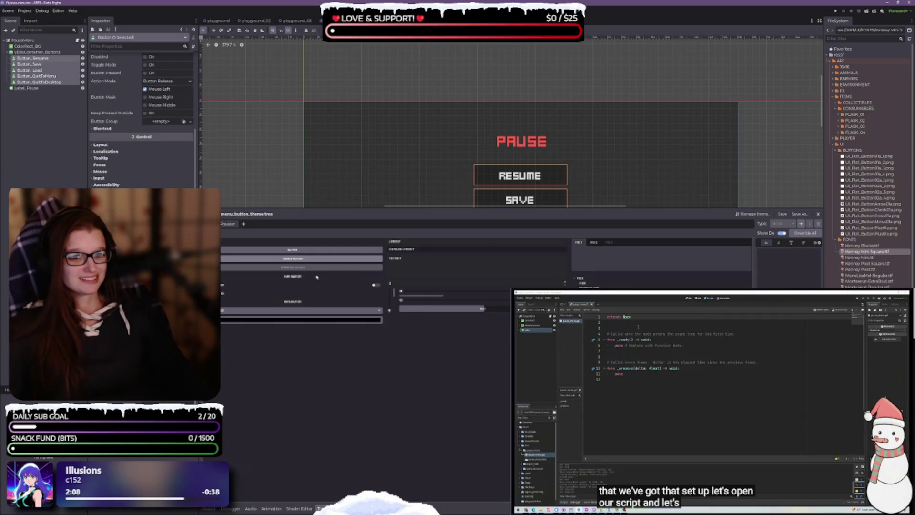
click(245, 321)
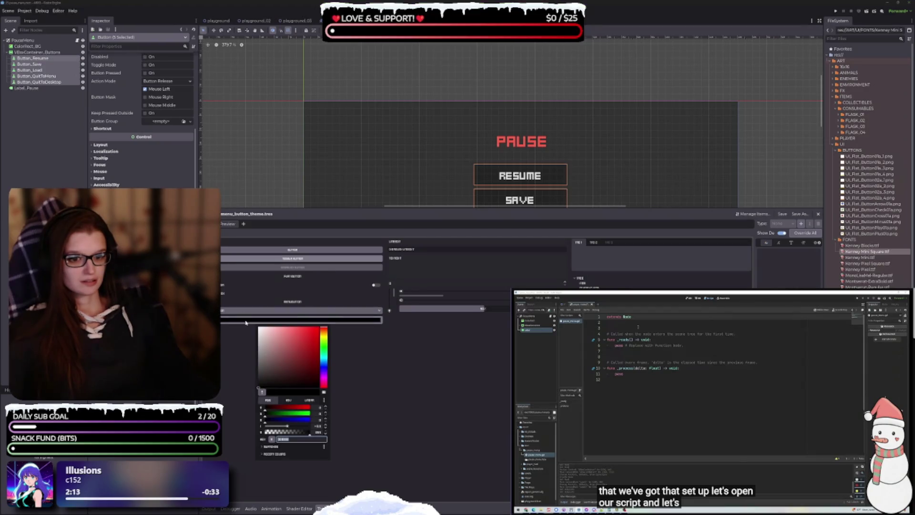
Step: Close the colour picker and open Manage Theme Items for menu_button_theme.tres, focusing the Add Type field
click(246, 322)
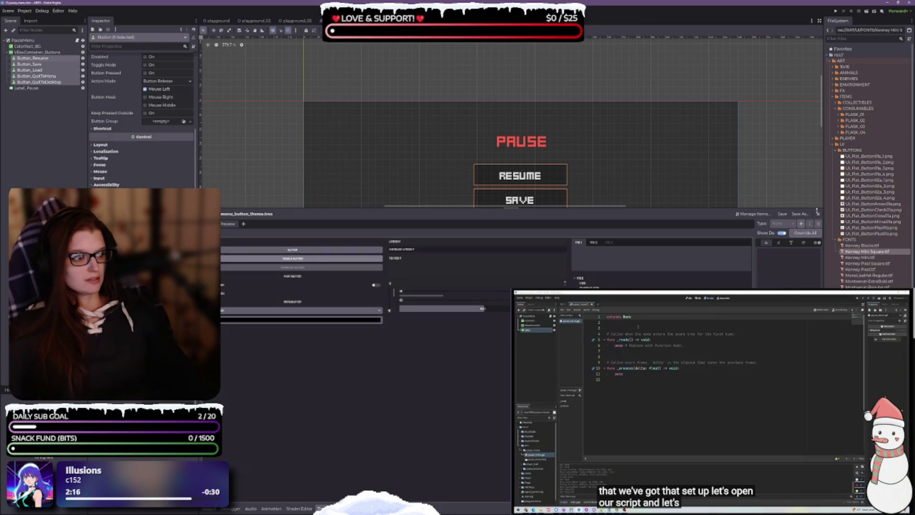
click(743, 214)
drag(455, 171, 389, 166)
click(336, 176)
click(307, 176)
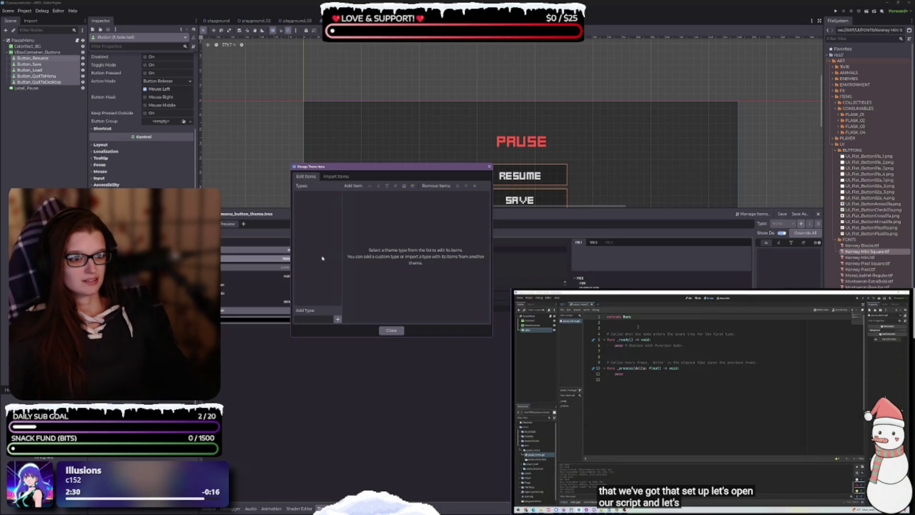
click(321, 319)
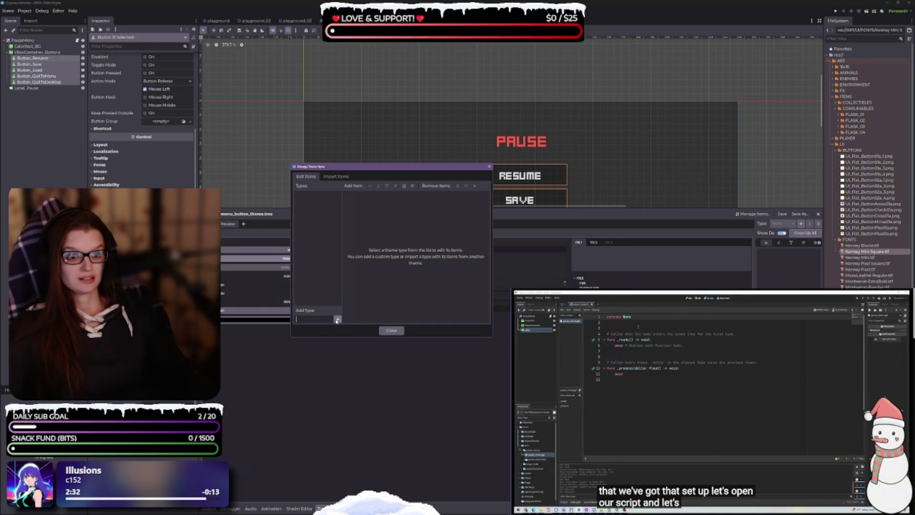
Step: Remove the blank theme type and add a new type named 'icon'
click(338, 320)
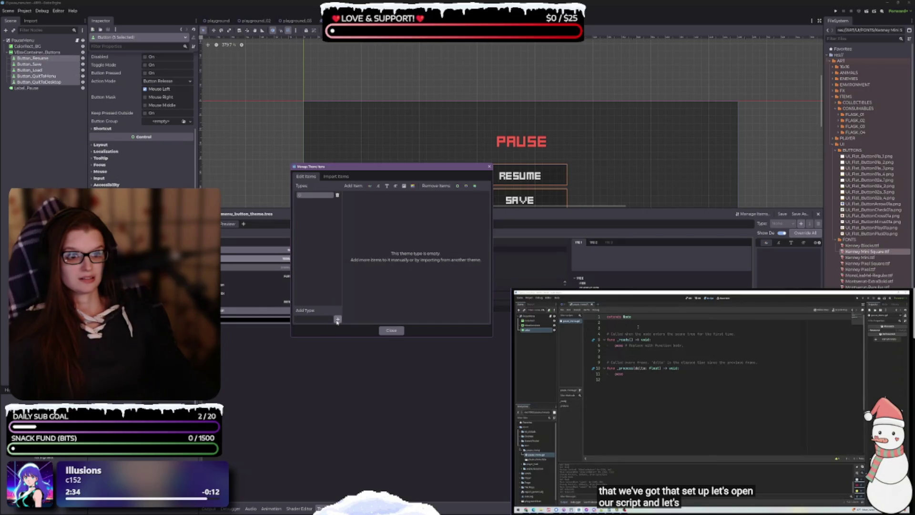
click(338, 195)
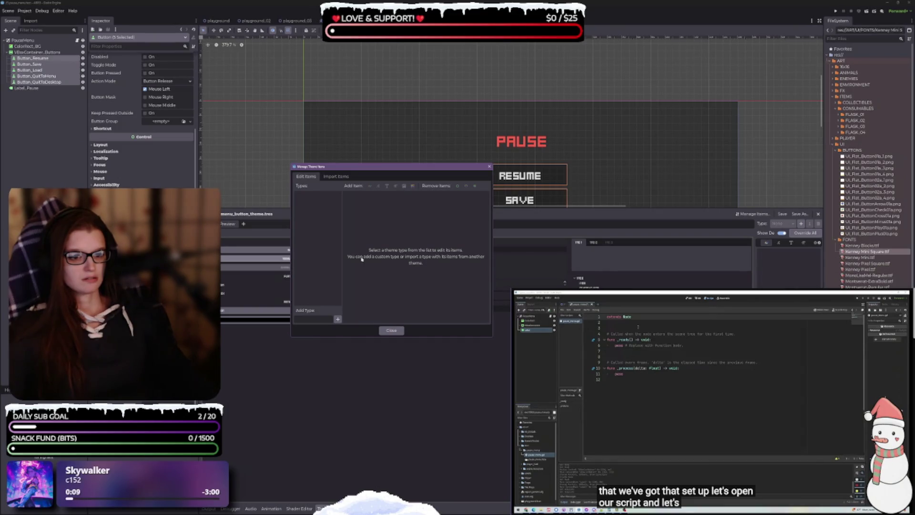
click(319, 317)
text(icon)
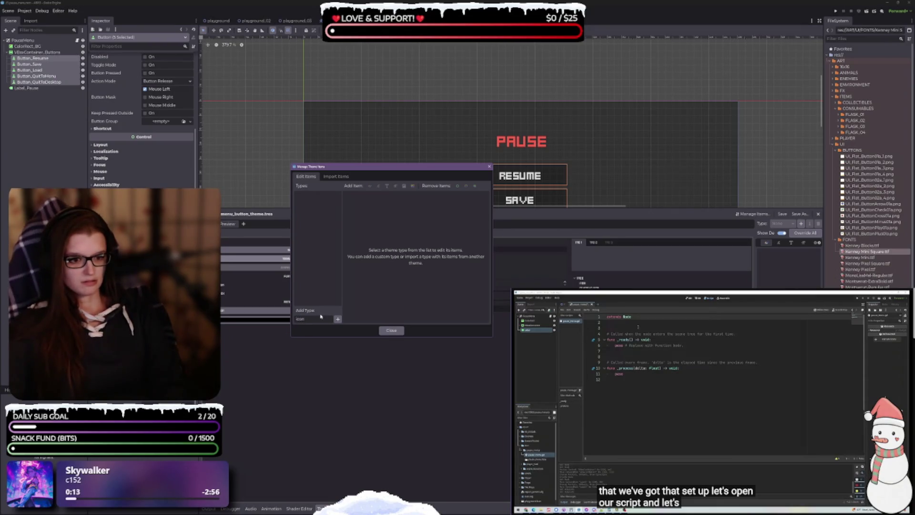
key(Return)
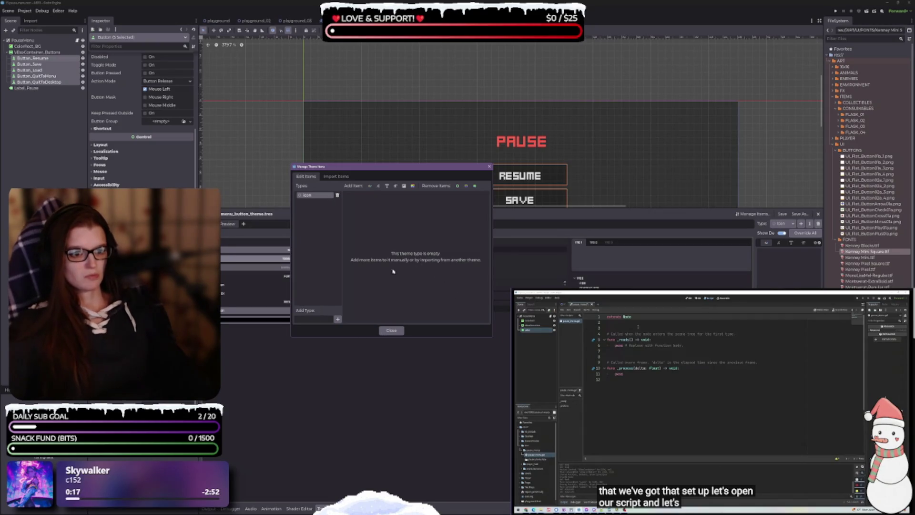
Step: Add an icon item named 'icon' to the Icon type, then close and reopen the manager
click(403, 186)
text(icon)
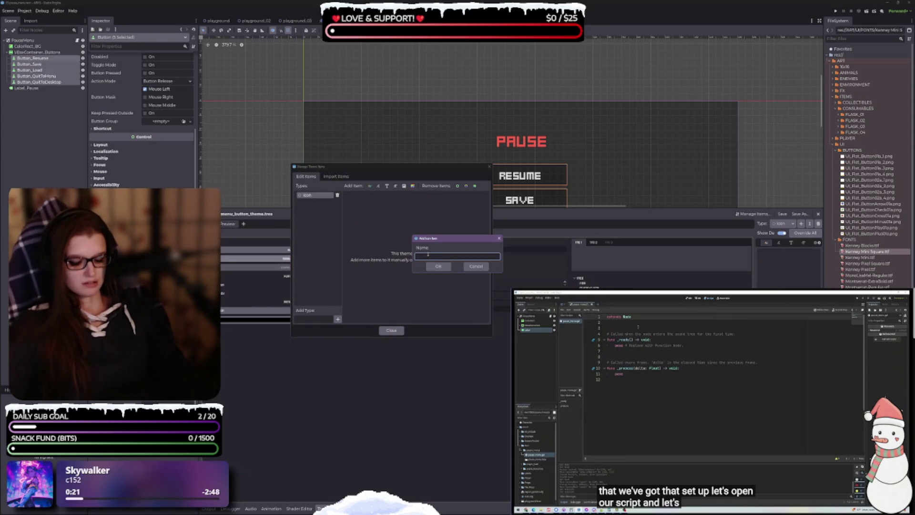
key(Return)
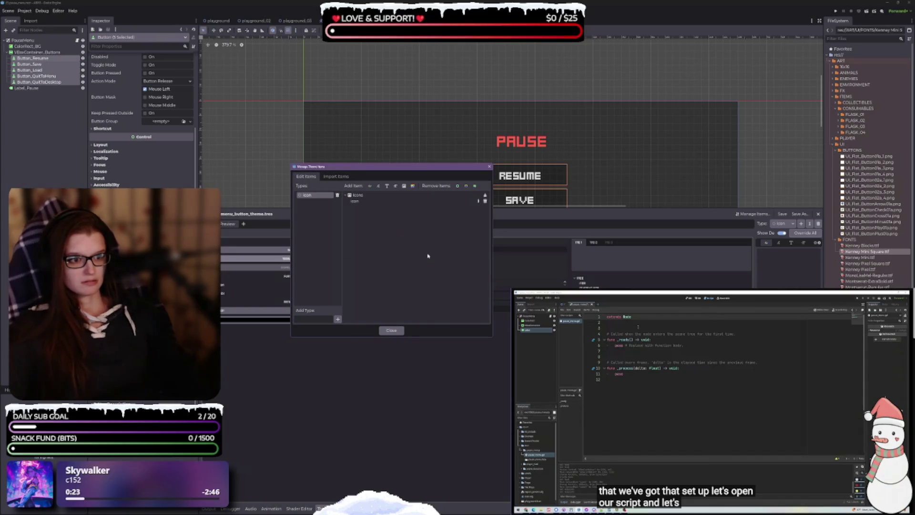
click(376, 203)
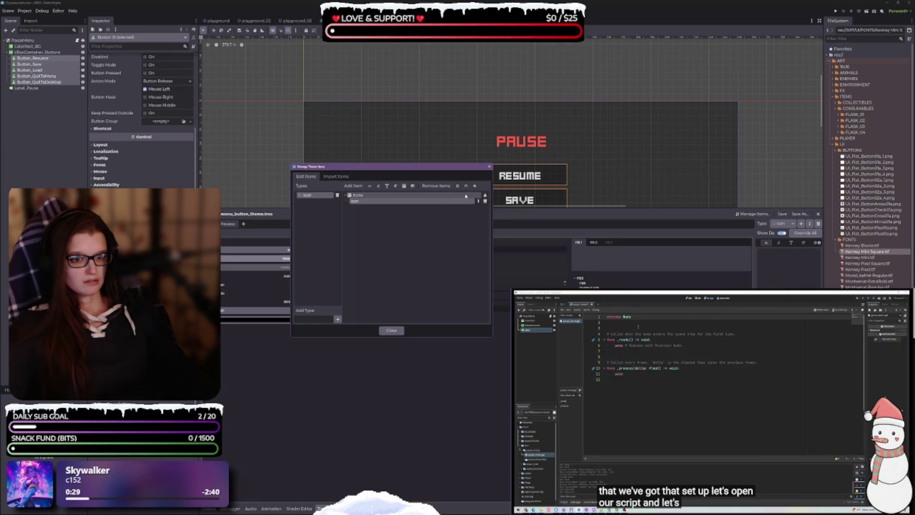
click(308, 196)
click(314, 203)
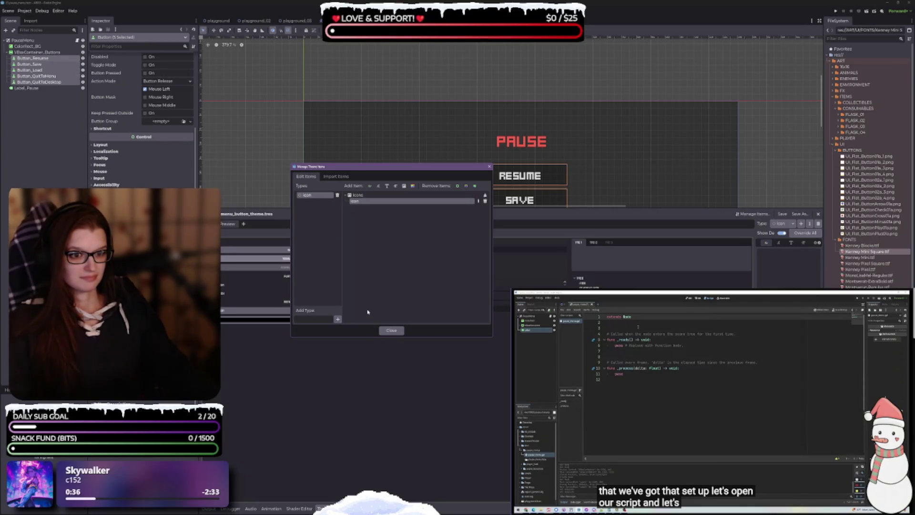
click(389, 331)
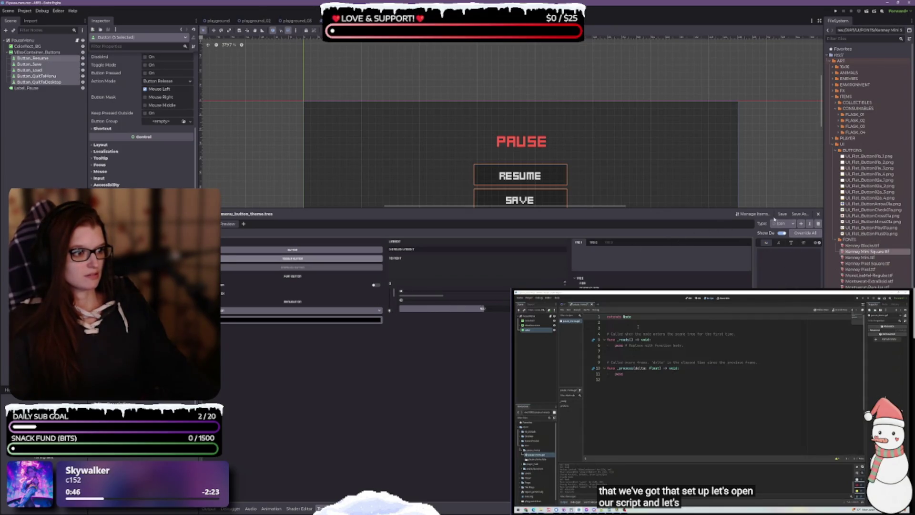
click(752, 215)
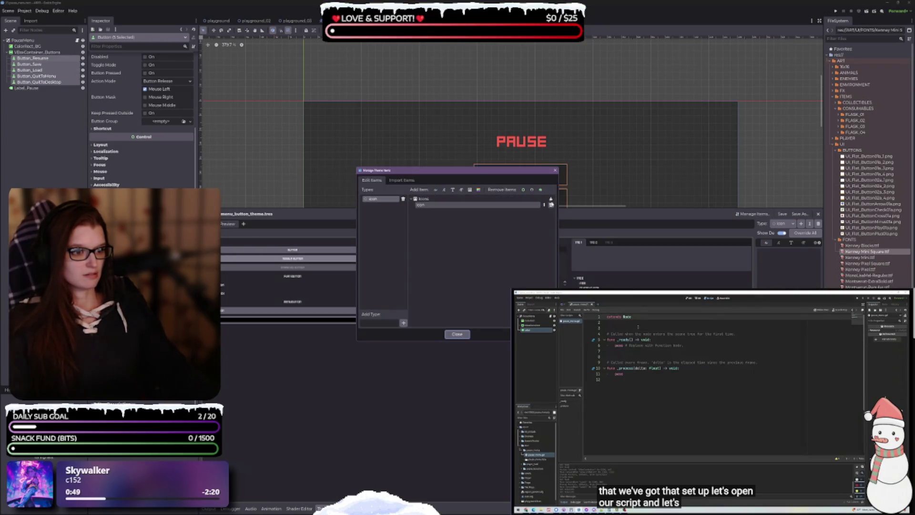
Step: Delete the Icon type, close the manager, and widen the theme editor's type-editing area
click(403, 199)
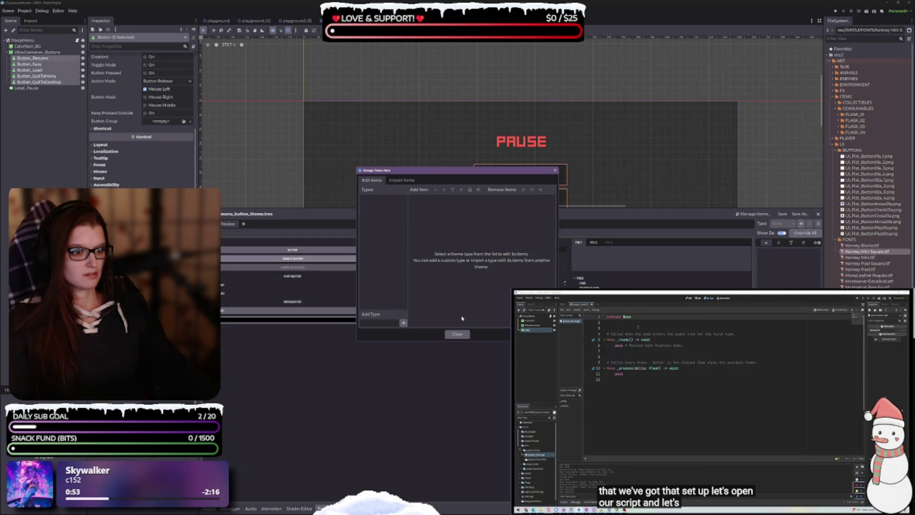
click(457, 334)
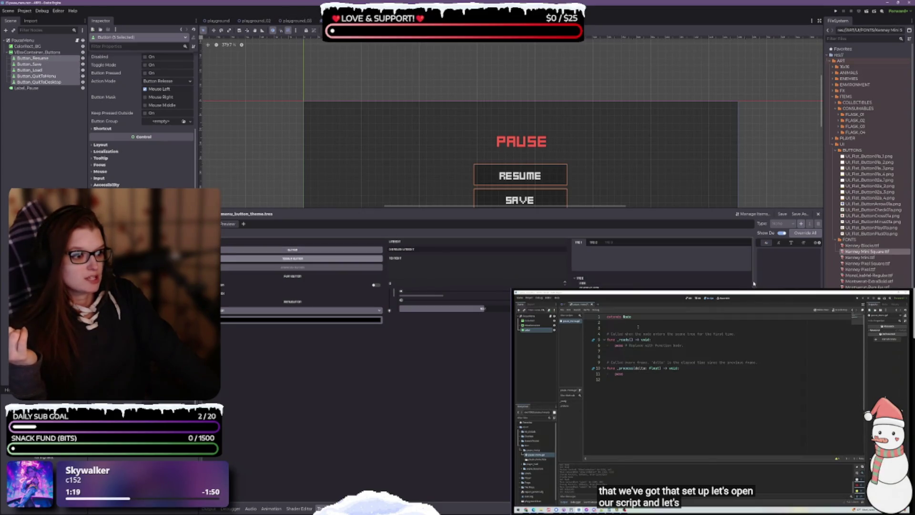
drag(759, 277, 723, 273)
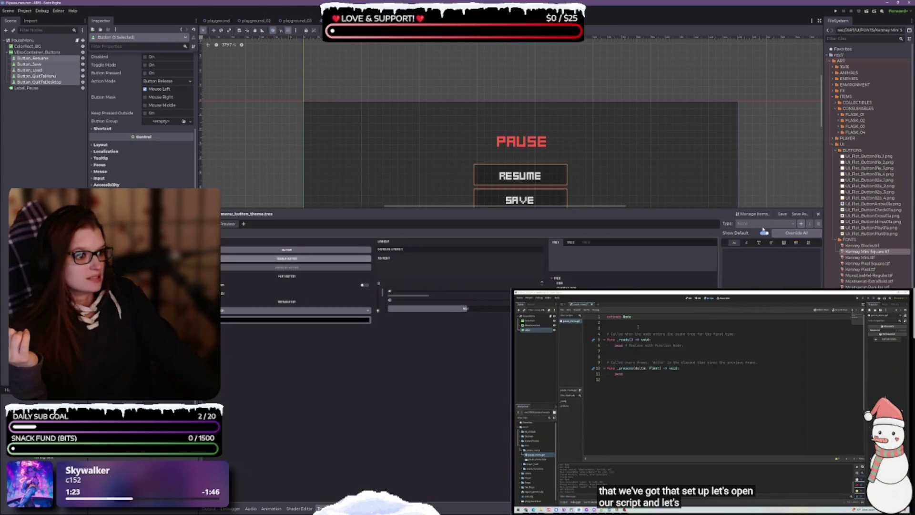
Step: Start adding a Button item type, then cancel without adding it
click(802, 225)
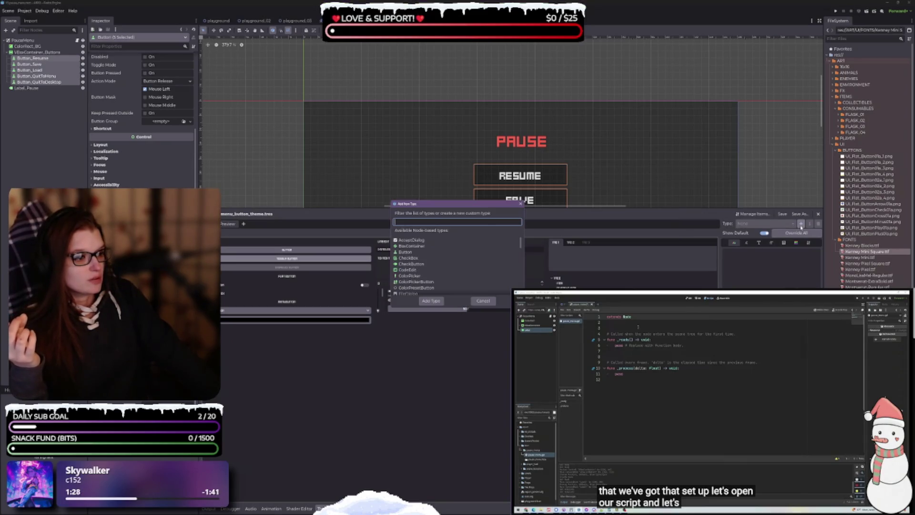
click(432, 254)
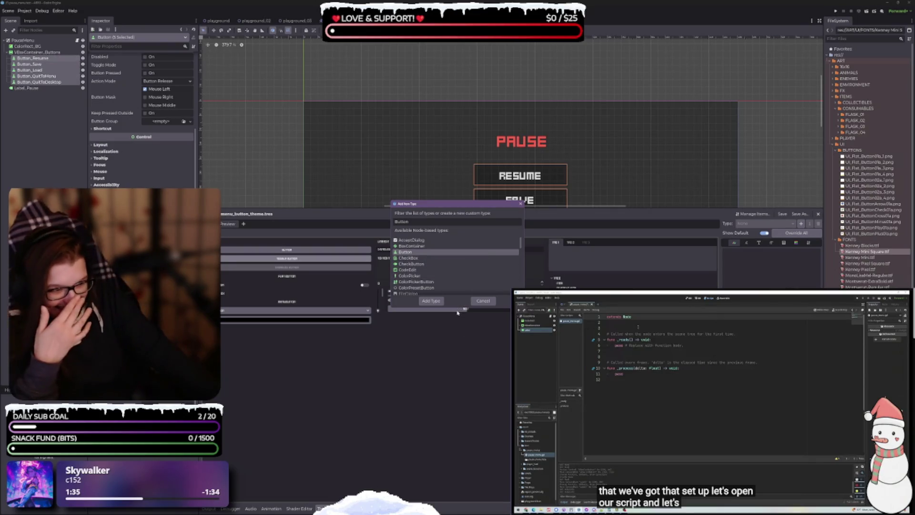
click(483, 301)
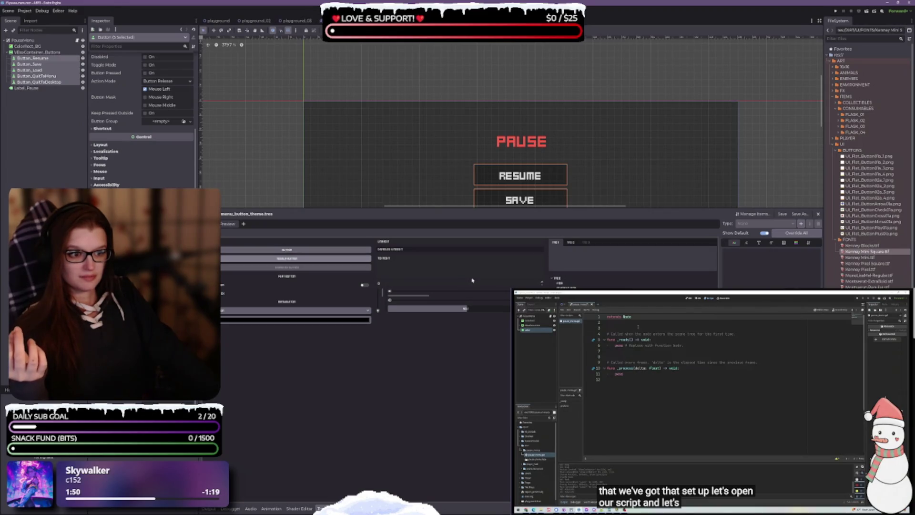
Step: Try the option list and colour pickers in the theme preview
click(252, 311)
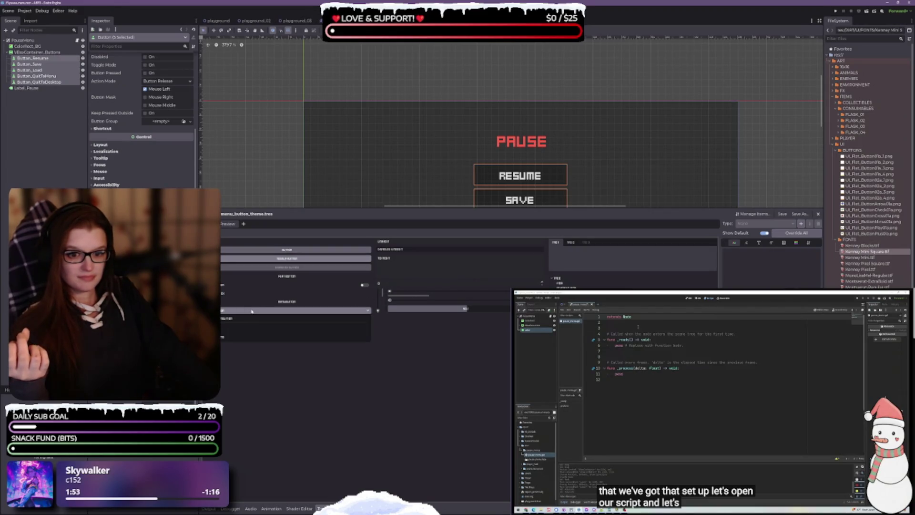
click(252, 311)
click(243, 319)
click(237, 346)
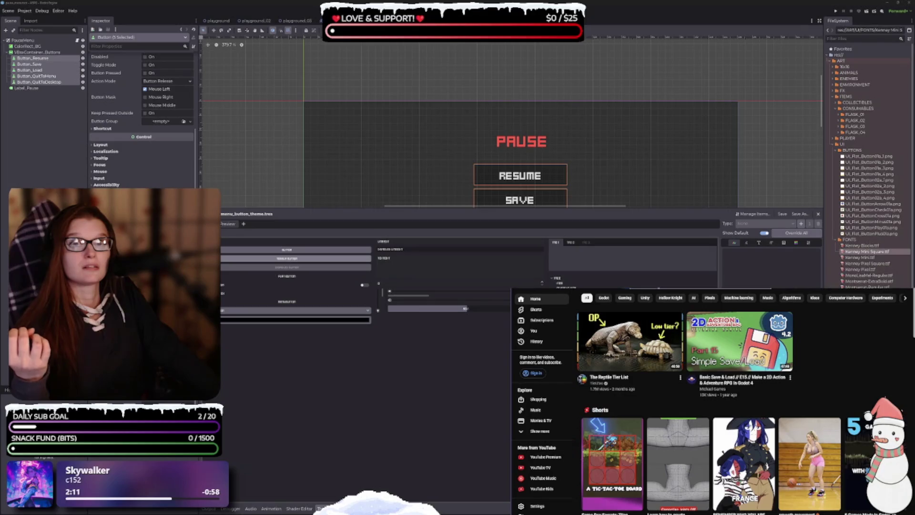
Step: Search YouTube for Godot theme tutorials ('godot how to') and open the Custom UI Theme video
text(godot)
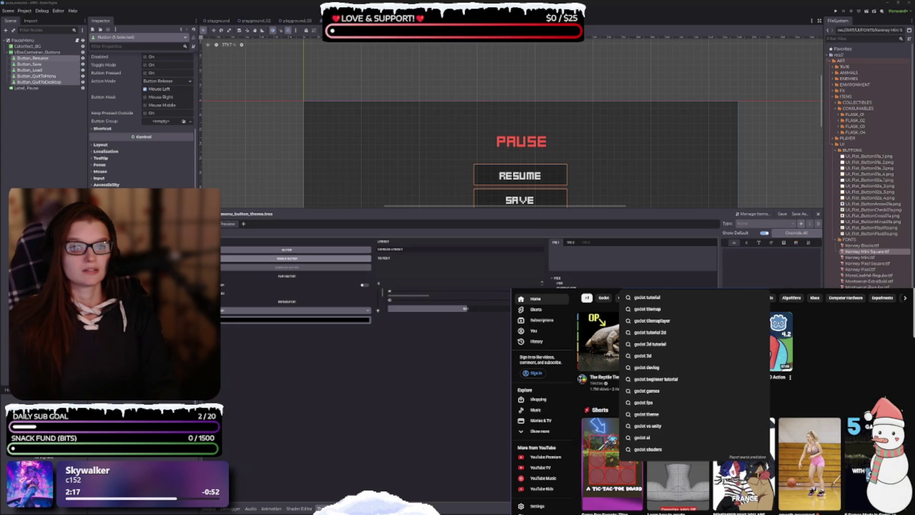
text( how to)
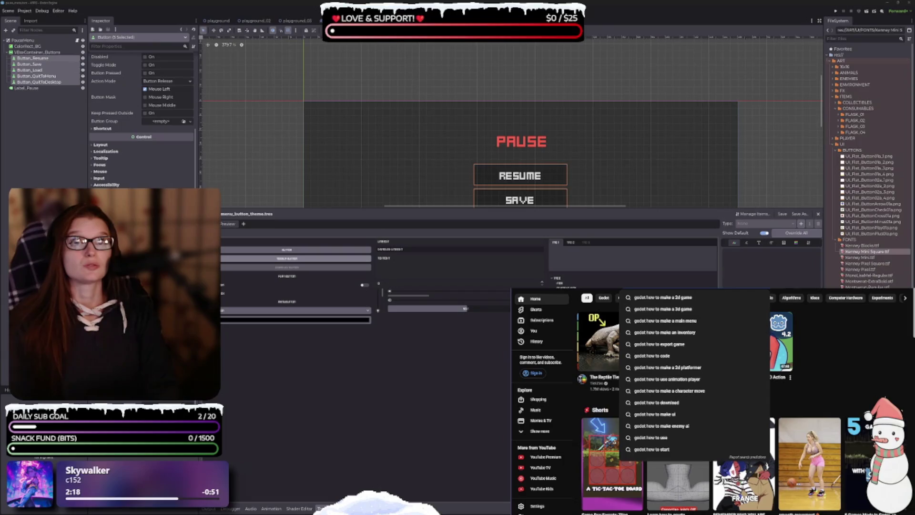
key(BackSpace)
key(BackSpace)
key(BackSpace)
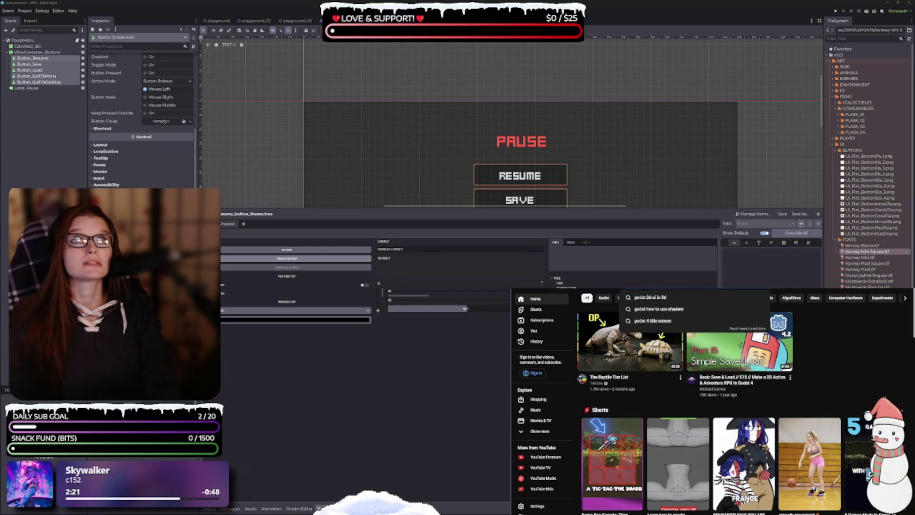
key(Return)
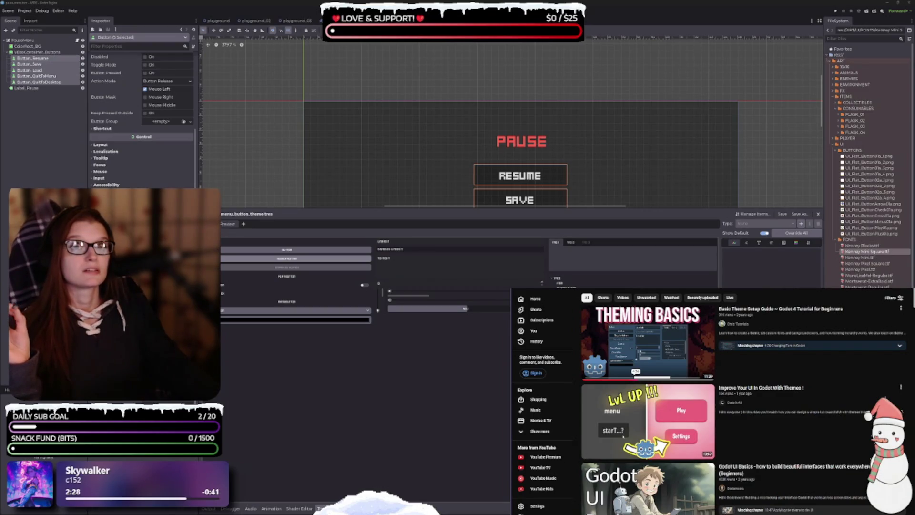
mouse_move(636, 375)
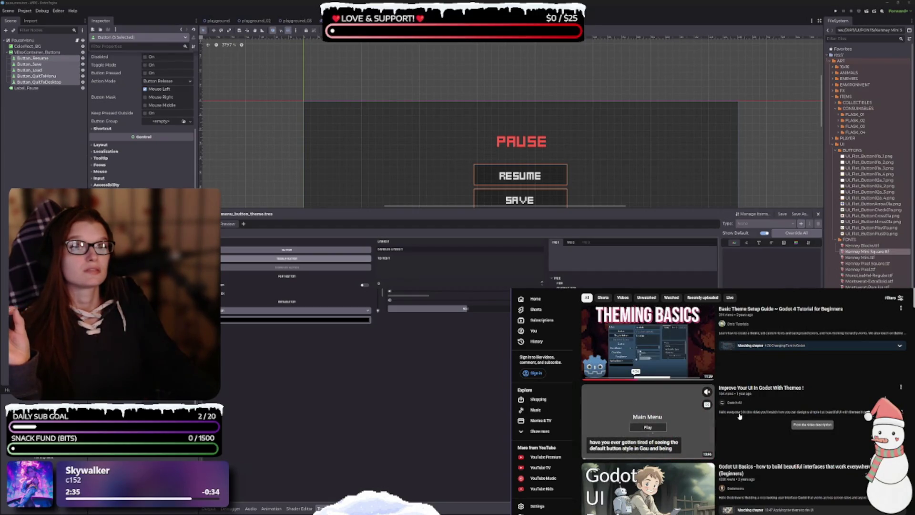
scroll(739, 416, down, 3)
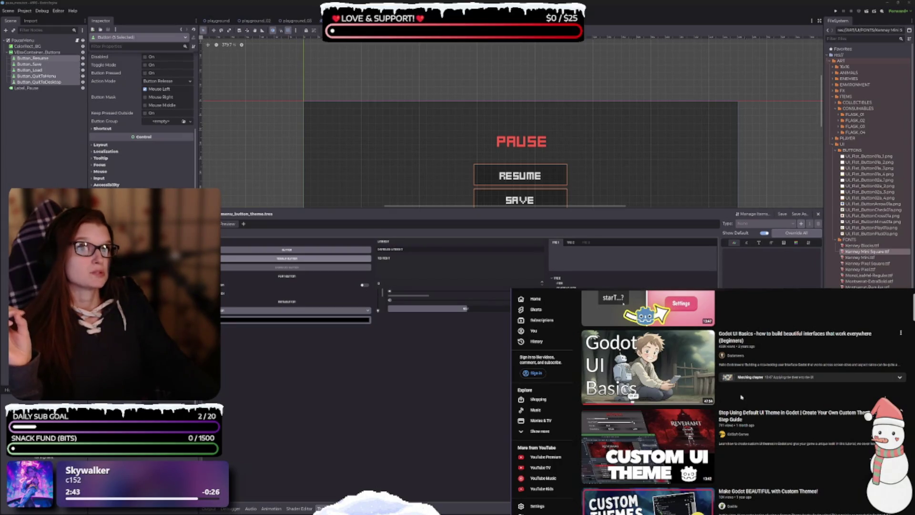
mouse_move(669, 439)
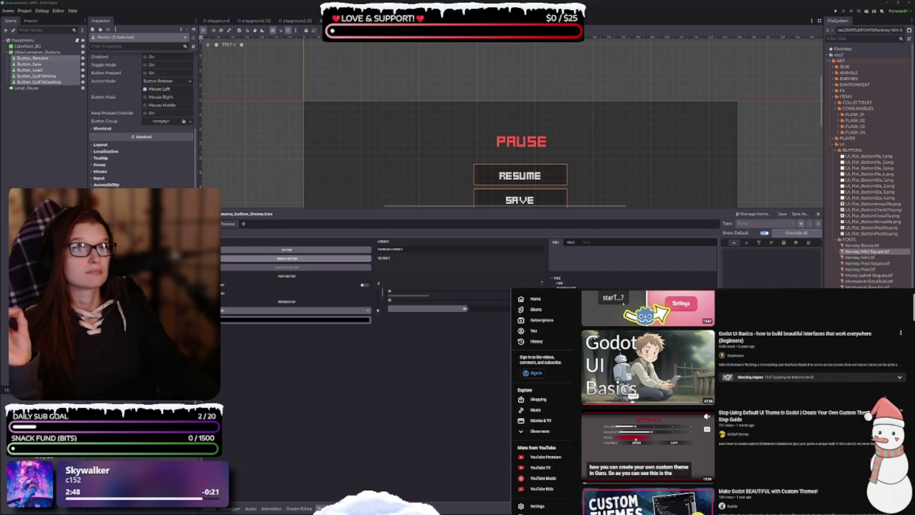
click(667, 433)
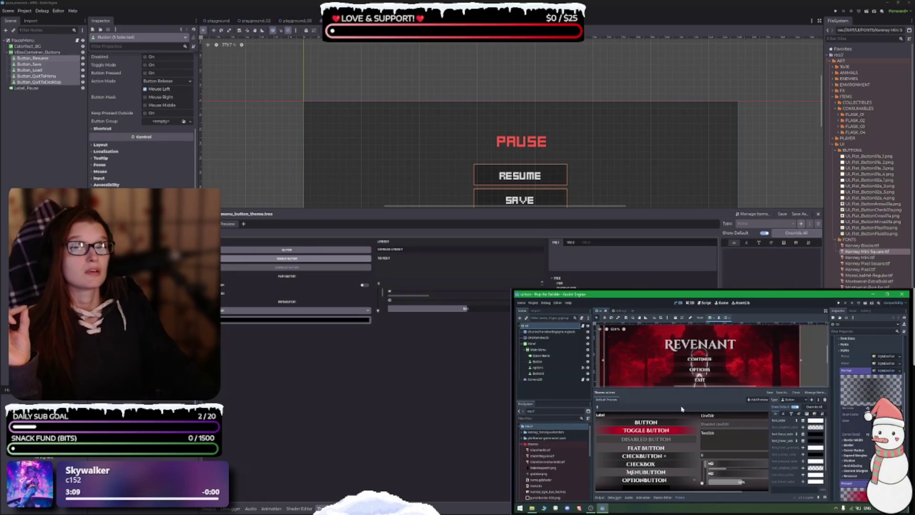
Step: Go back to the results and play 'Improve Your UI In Godot With Themes' with captions on
key(alt+Left)
scroll(642, 451, up, 5)
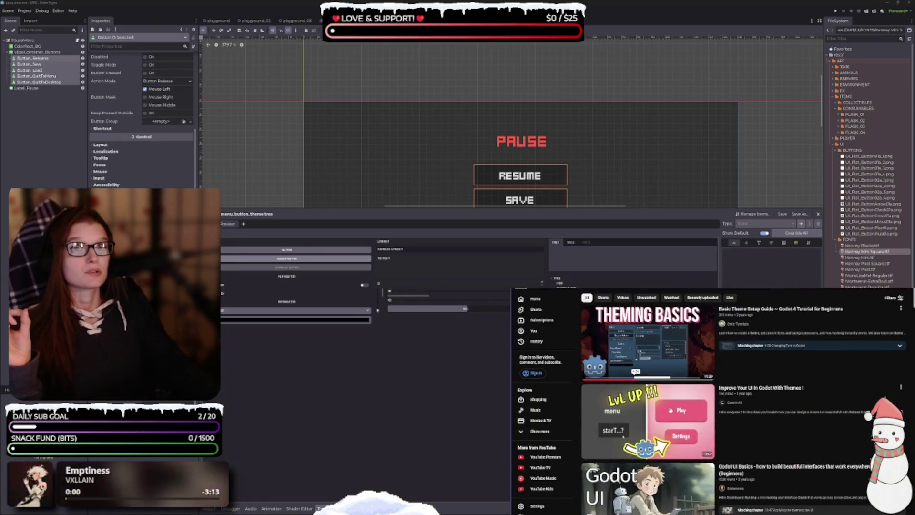
click(641, 450)
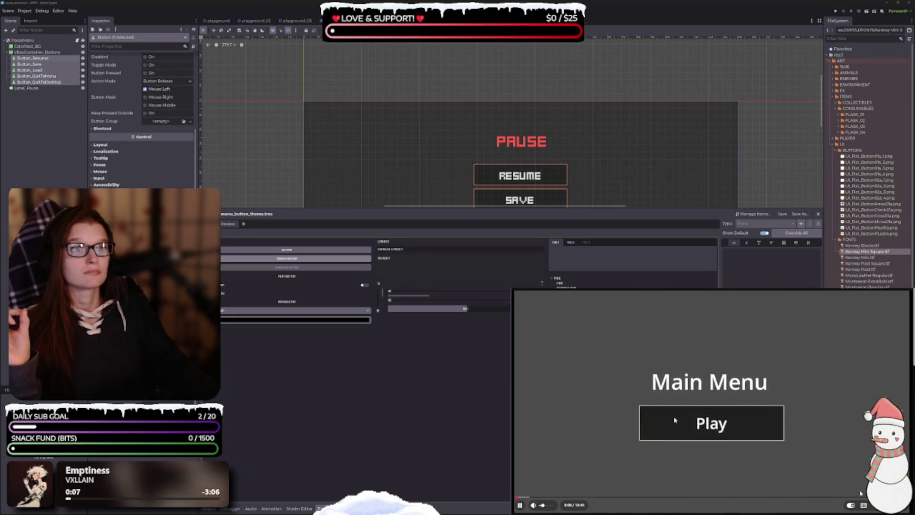
key(c)
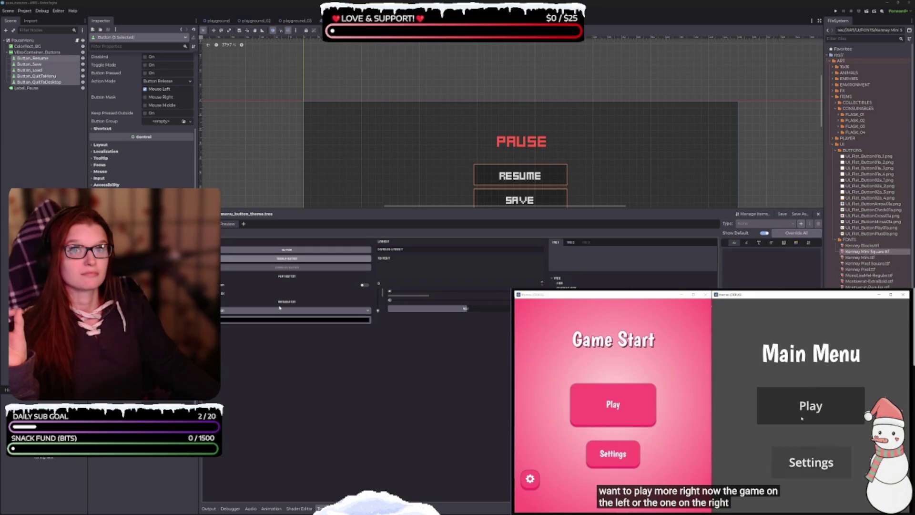
Step: Lower the bottom theme panel so all five pause buttons, RESUME through QUIT TO DESKTOP, show
drag(270, 208, 270, 298)
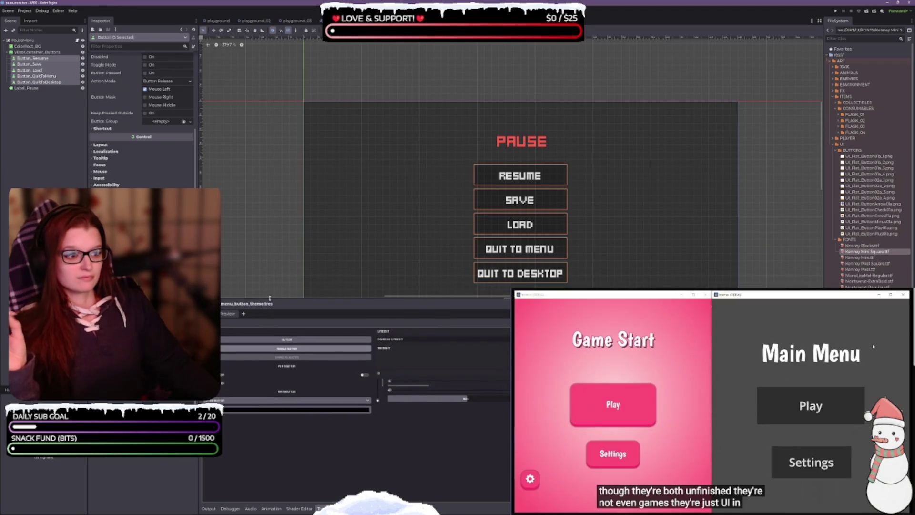
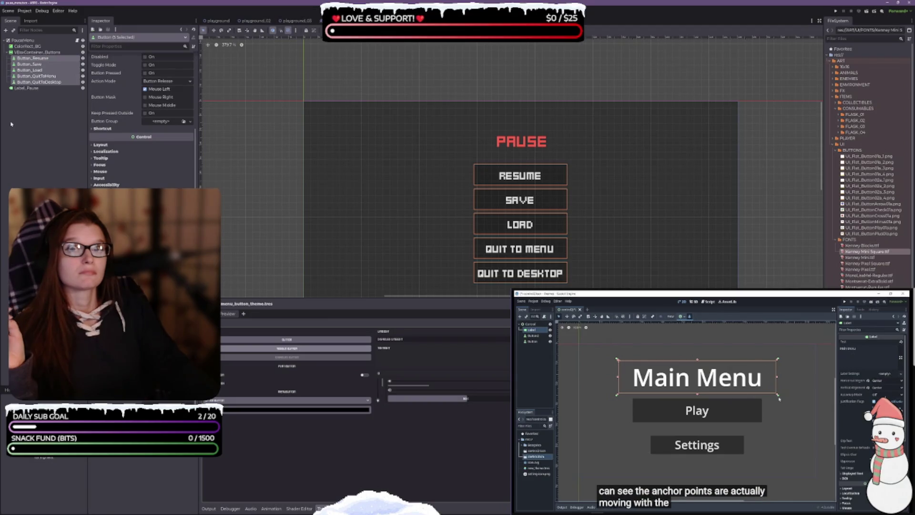
Step: Apply the Top Wide anchor preset to Label_Pause so it spans the menu's full top width
click(34, 88)
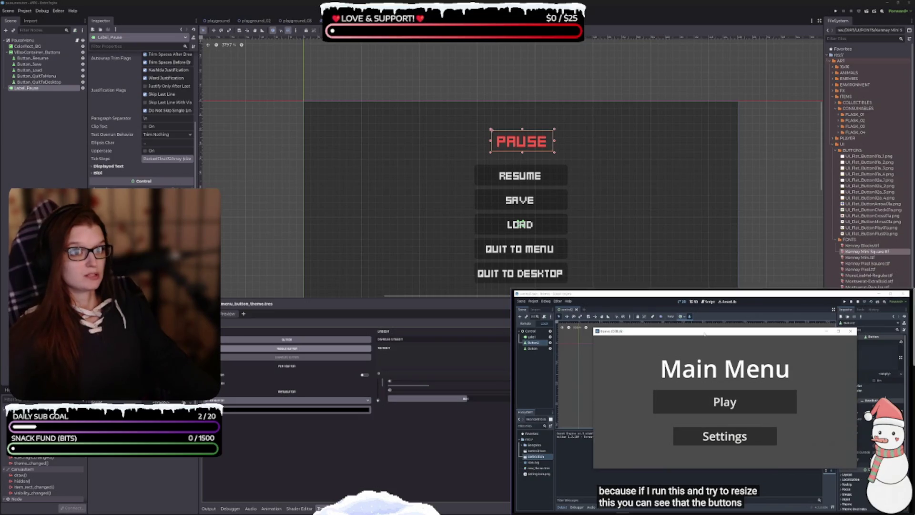
key(Escape)
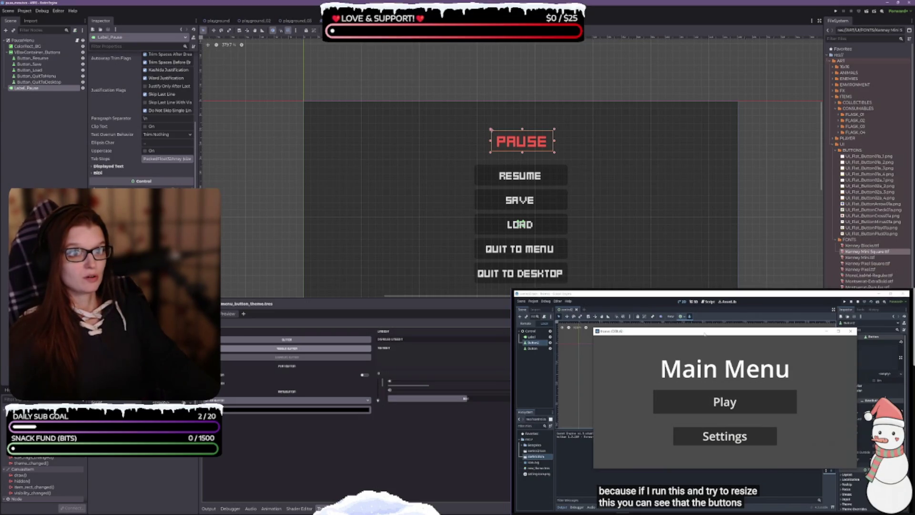
click(355, 30)
click(384, 49)
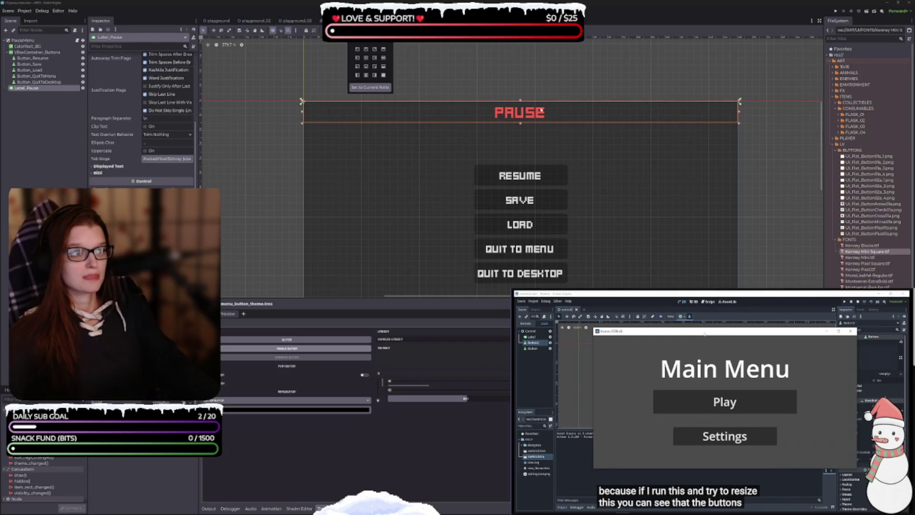
click(524, 113)
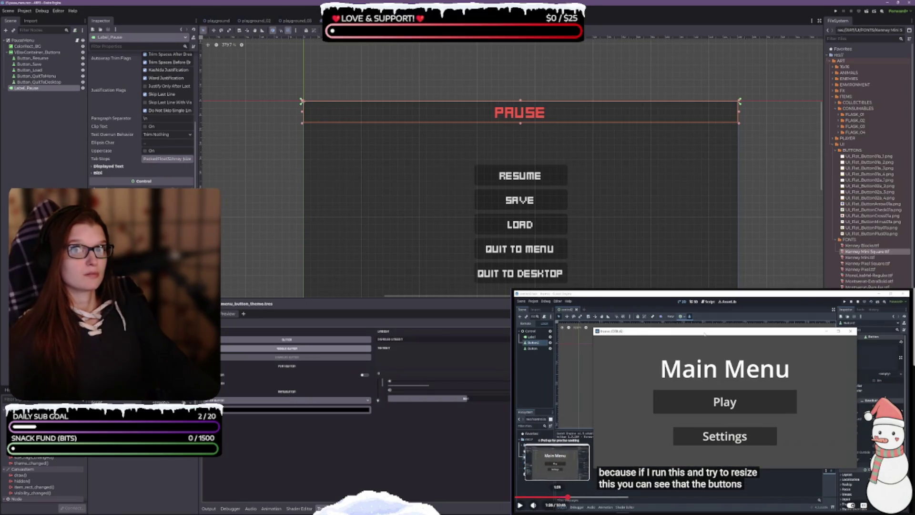
click(555, 498)
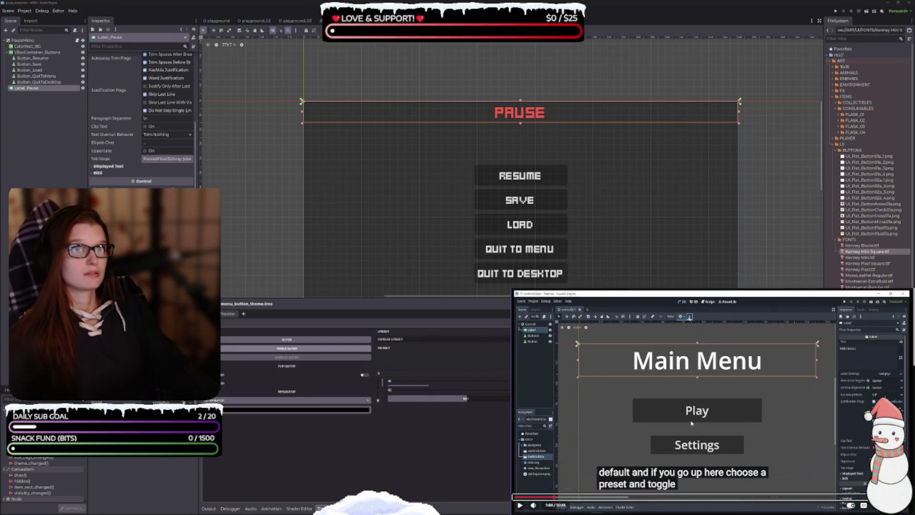
click(702, 435)
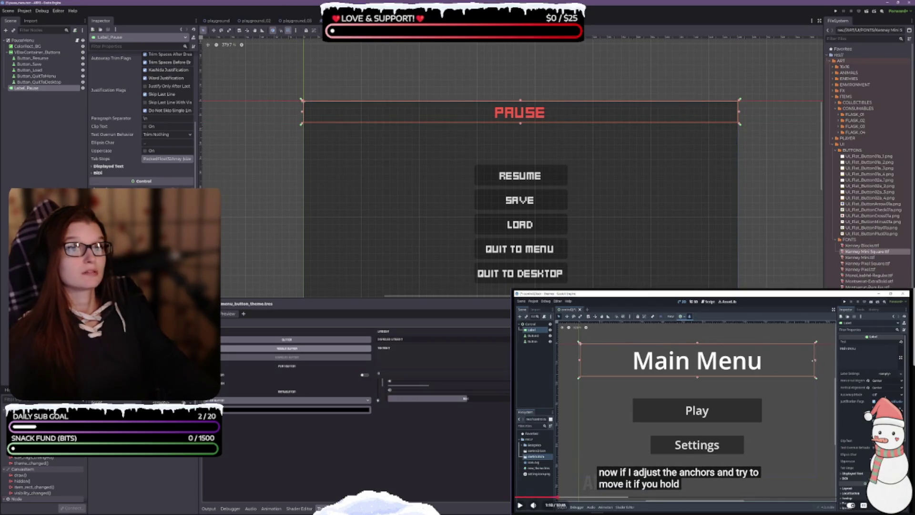
click(747, 115)
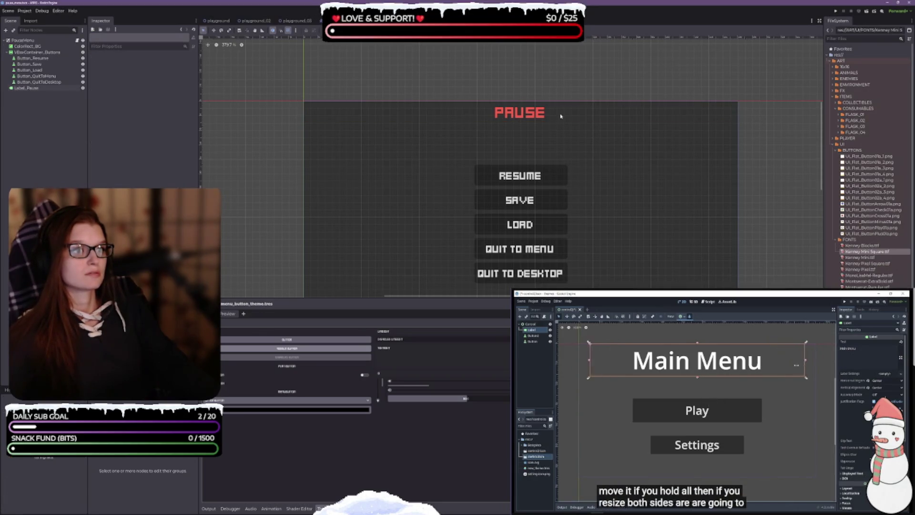
click(733, 112)
Step: Narrow the PAUSE label evenly from both sides to fit the word, undoing trial downward moves
drag(739, 113, 563, 115)
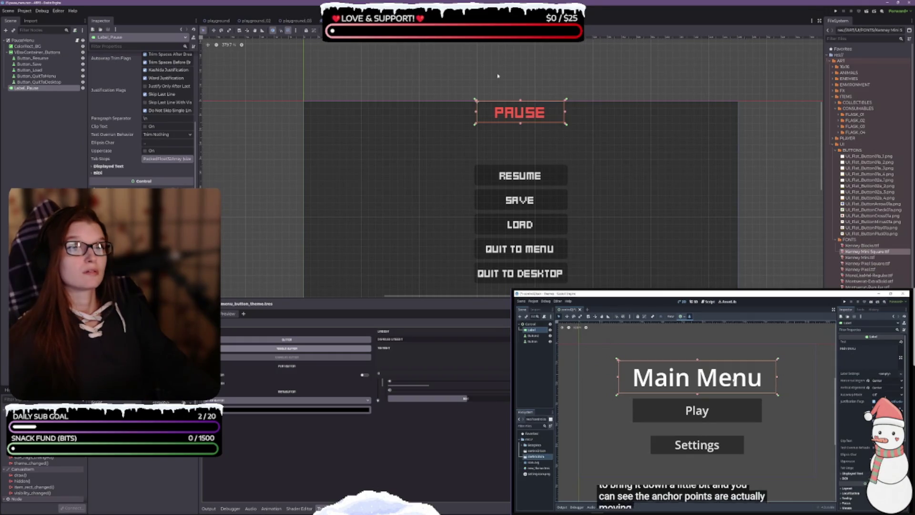
drag(531, 116, 531, 143)
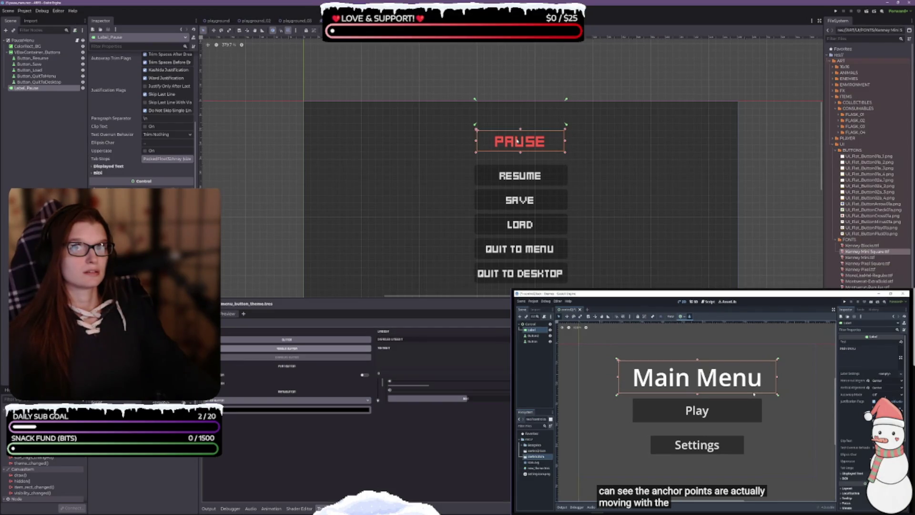
key(ctrl+z)
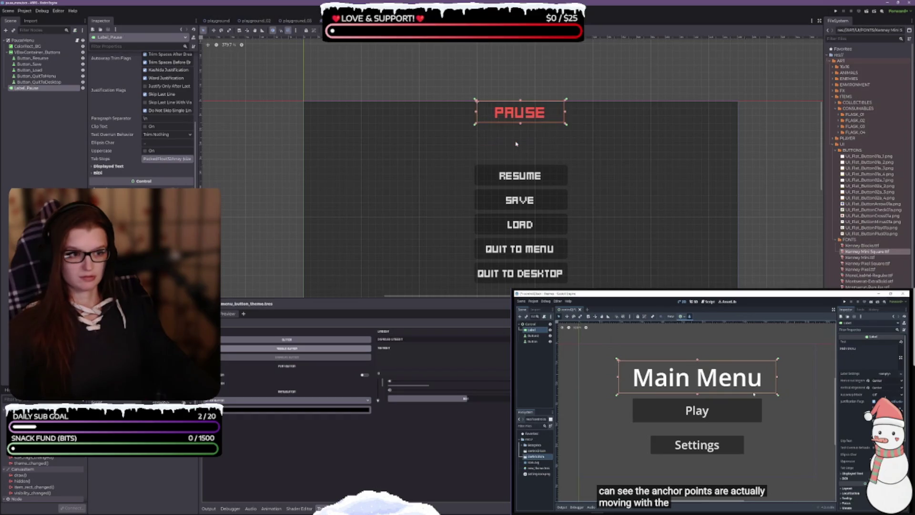
drag(525, 122, 523, 139)
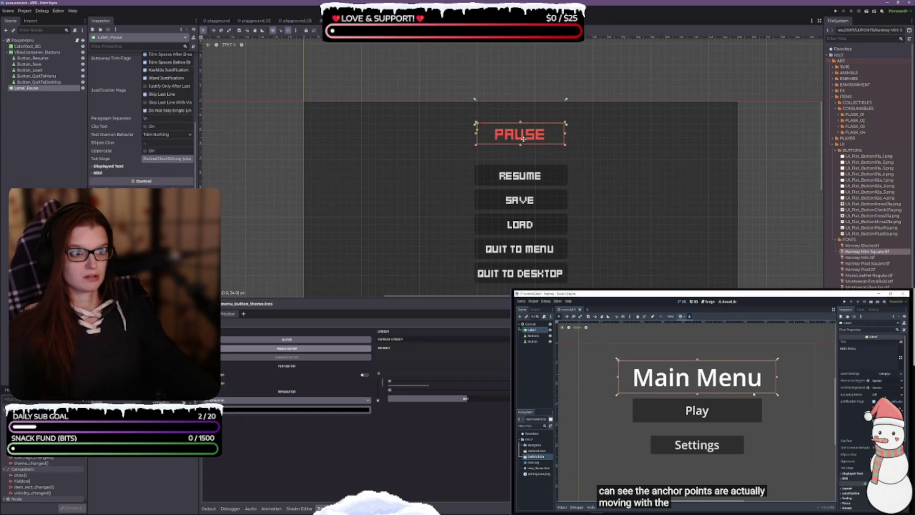
key(ctrl+z)
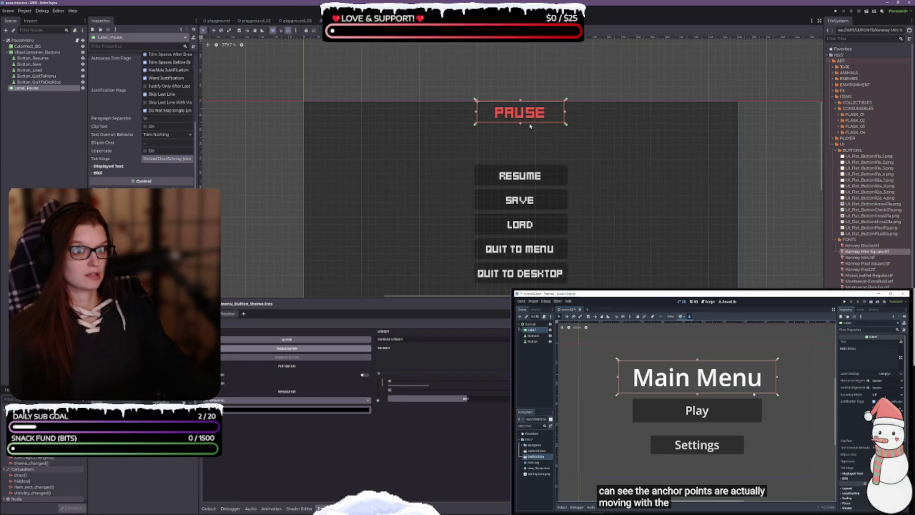
click(356, 30)
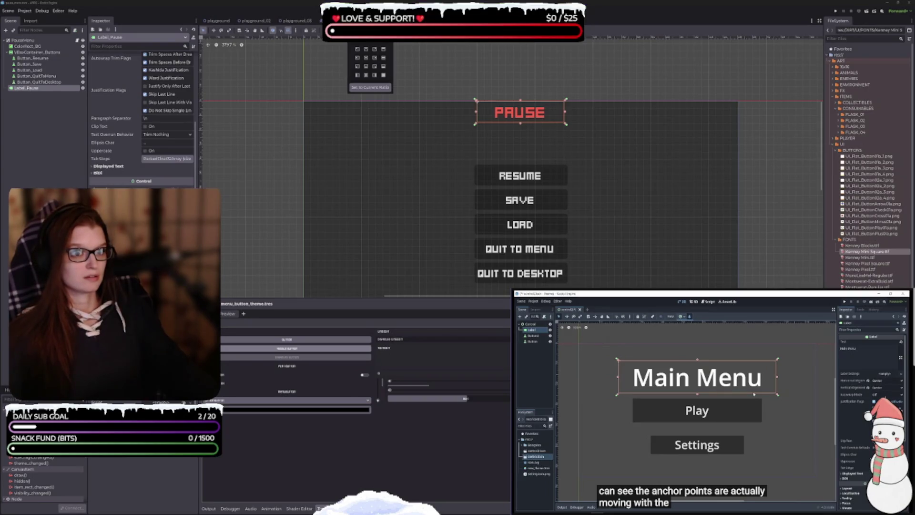
Step: Try offsetting the PAUSE label downward with the Move tool, then undo the moves
key(Escape)
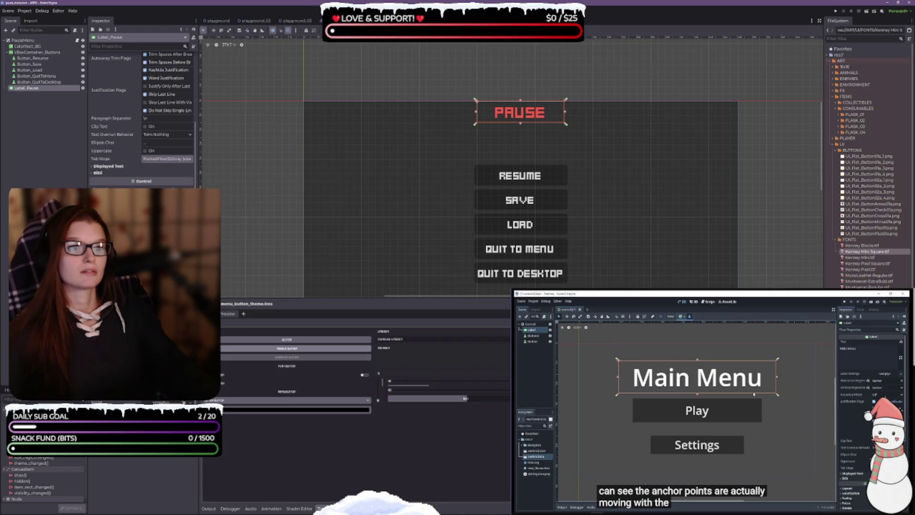
drag(522, 115, 521, 132)
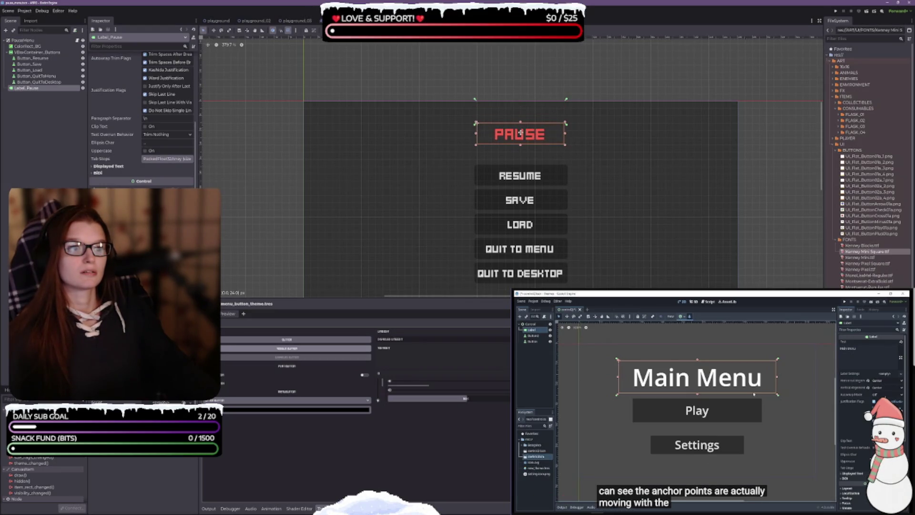
key(ctrl+z)
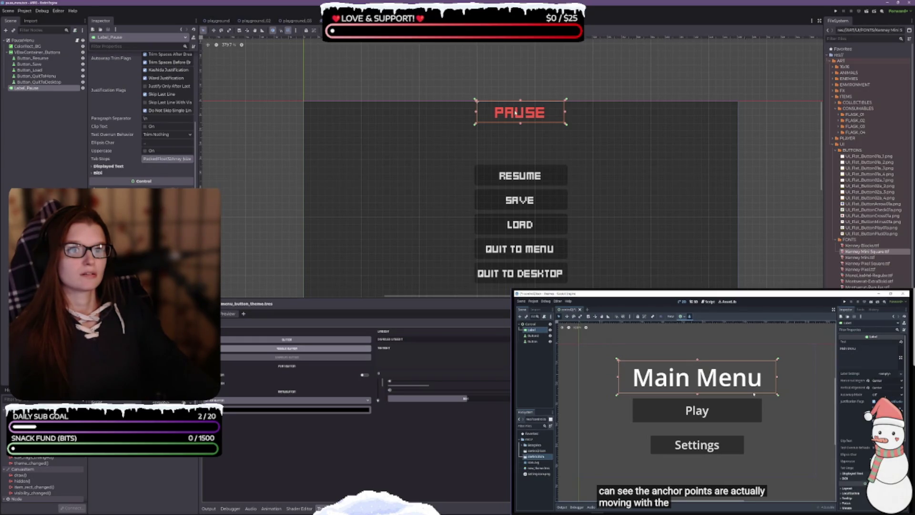
click(213, 30)
drag(515, 117, 520, 145)
key(q)
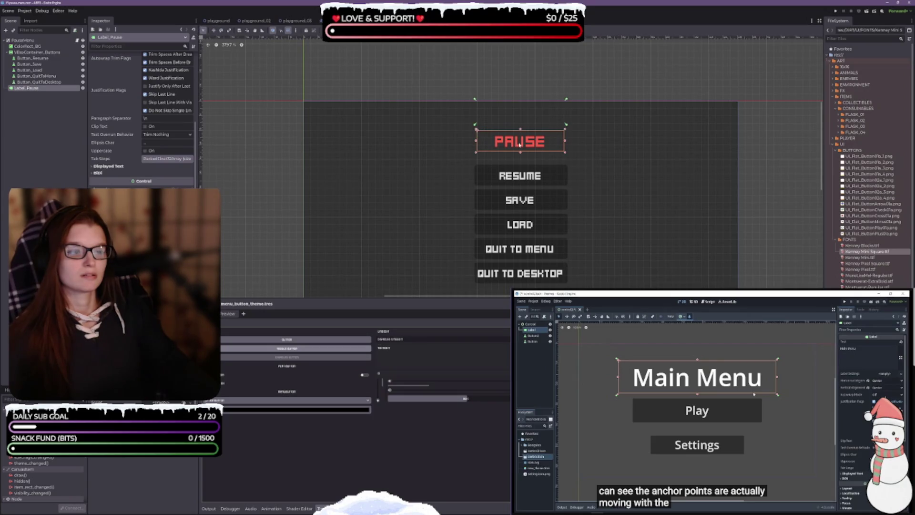
key(ctrl+z)
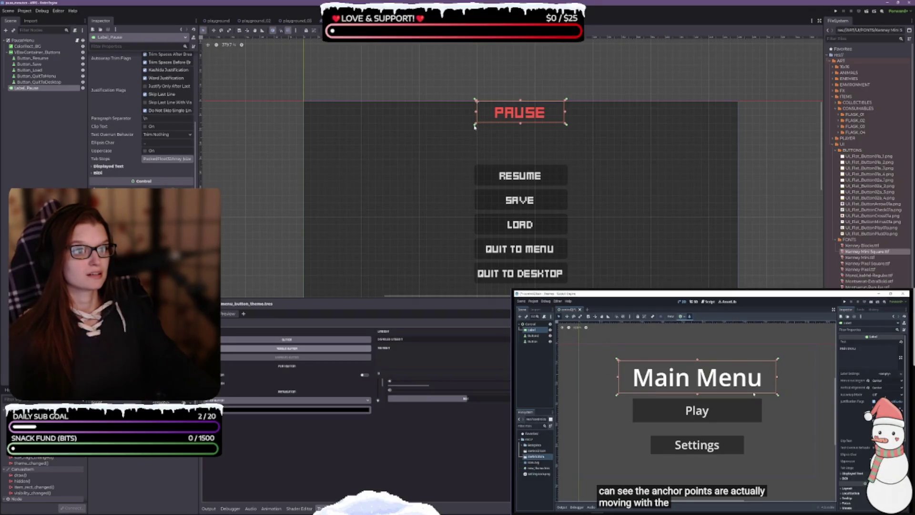
mouse_move(475, 127)
mouse_down()
mouse_move(473, 146)
mouse_move(474, 126)
mouse_up()
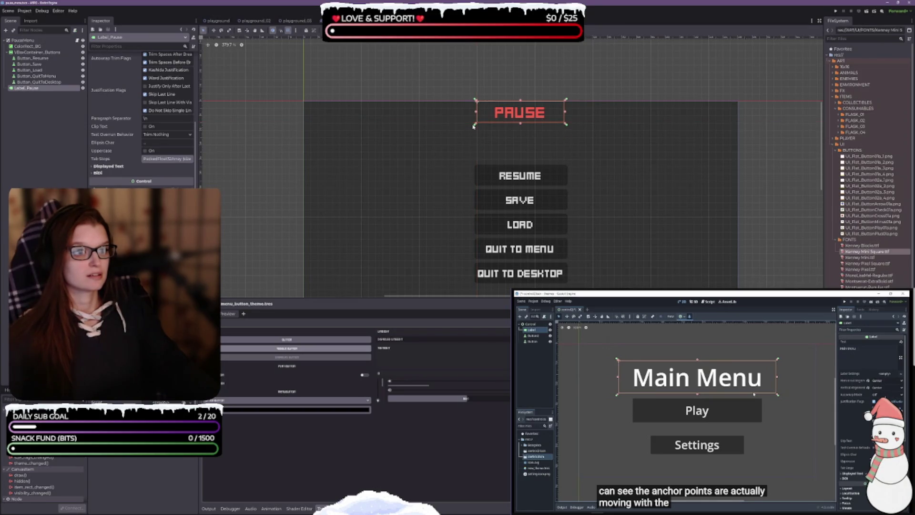
click(726, 419)
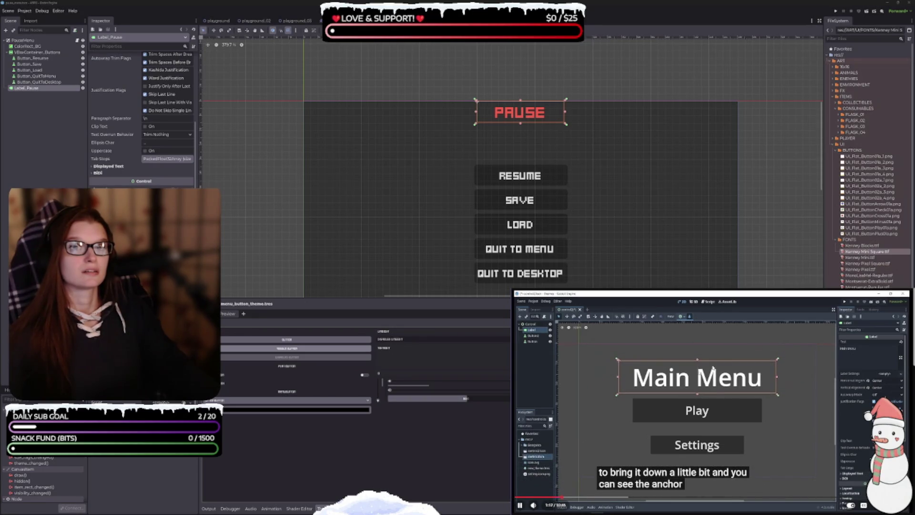
click(718, 398)
Step: Resize the PAUSE label's box downward so it sits just above Resume; shrink the bottom panel
drag(520, 124, 521, 154)
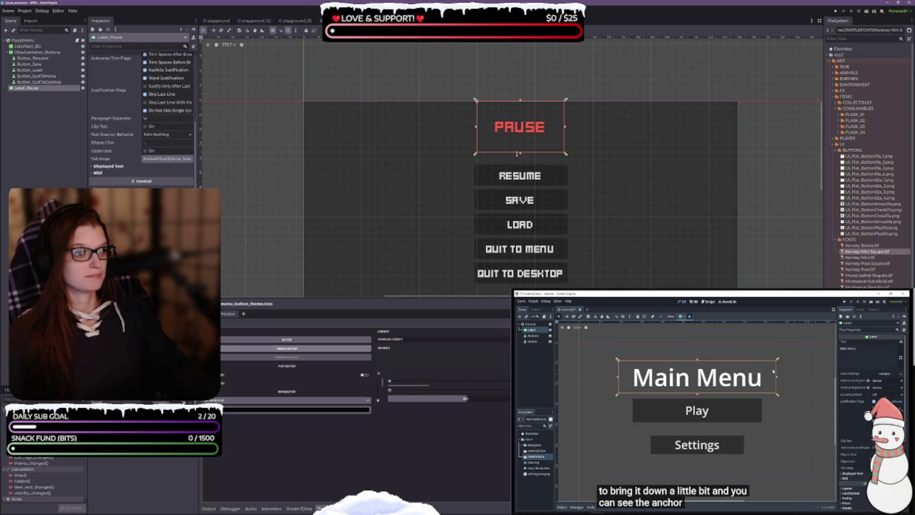
drag(521, 101, 521, 122)
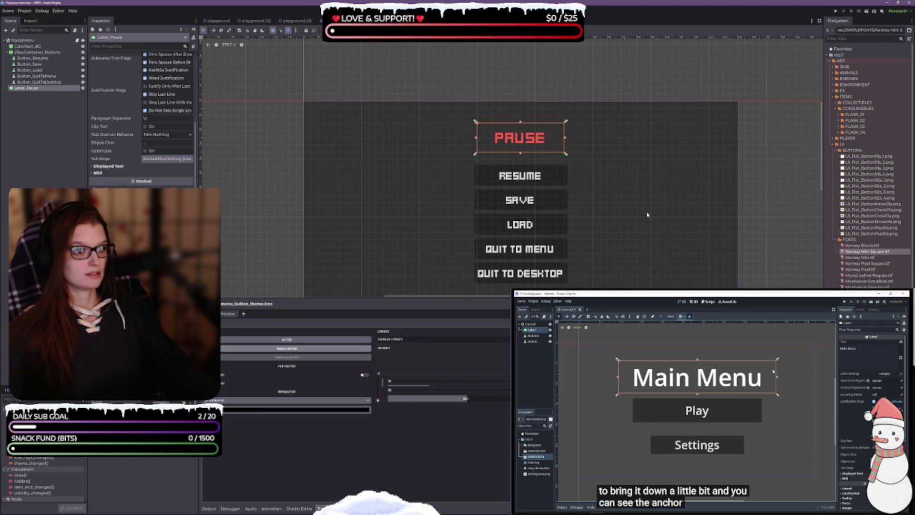
drag(647, 214, 630, 157)
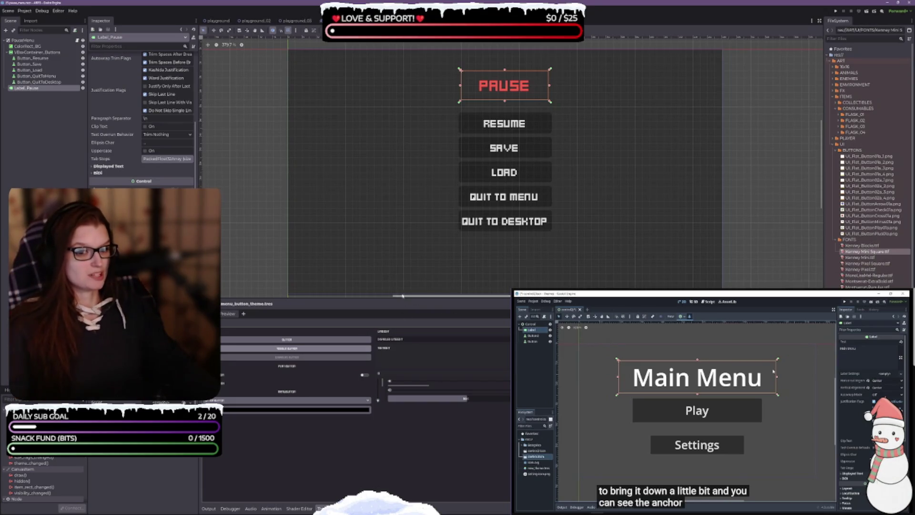
drag(396, 300, 396, 340)
drag(605, 273, 599, 281)
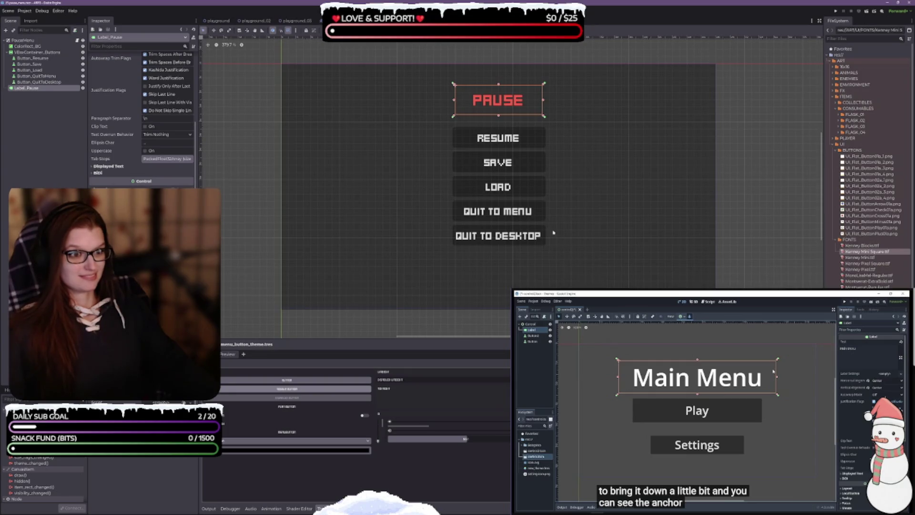
key(space)
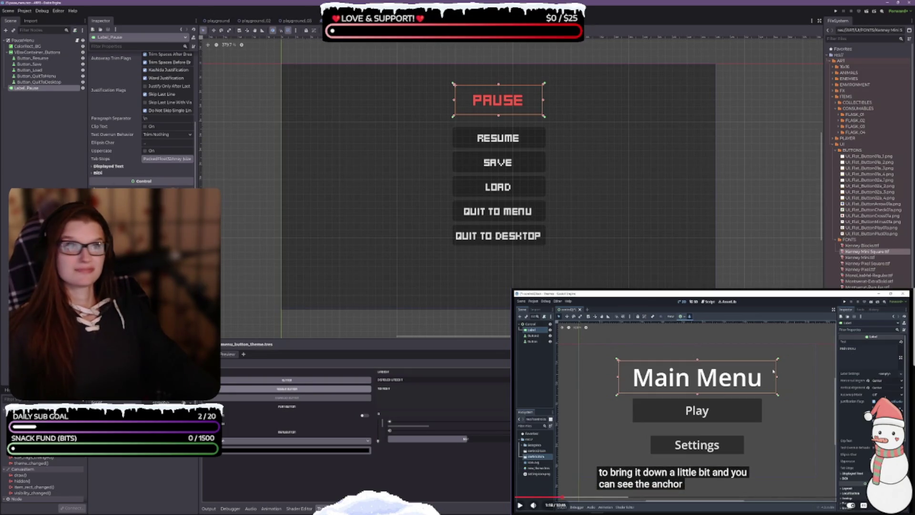
drag(522, 164, 526, 166)
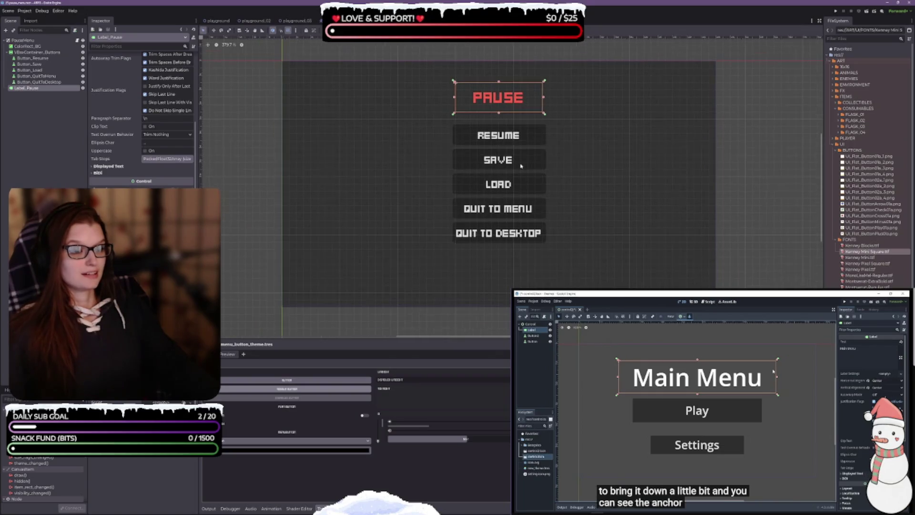
click(36, 53)
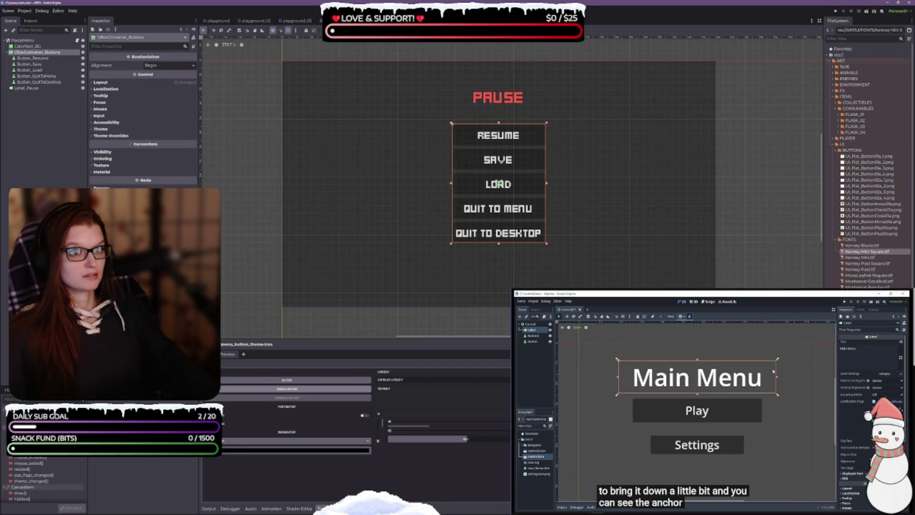
Step: Anchor VBoxContainer_Buttons full width, then narrow it evenly into a column centred under PAUSE
click(355, 31)
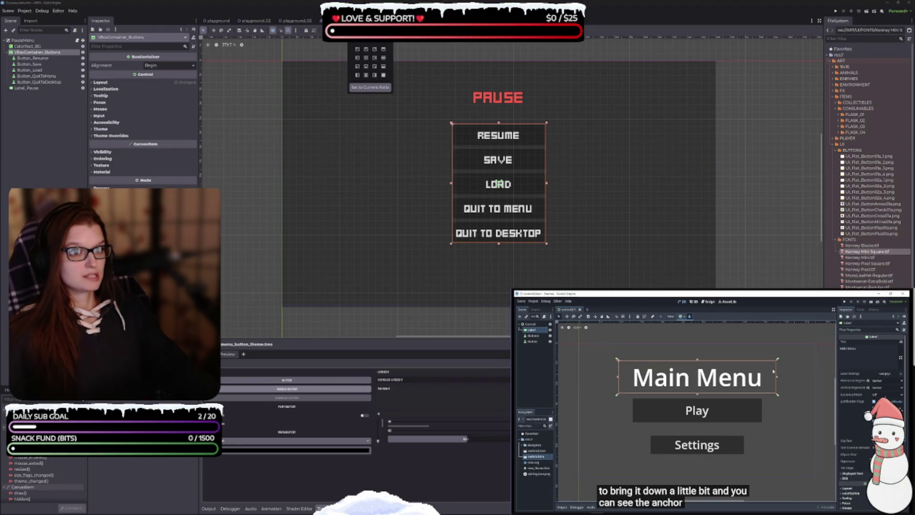
click(384, 58)
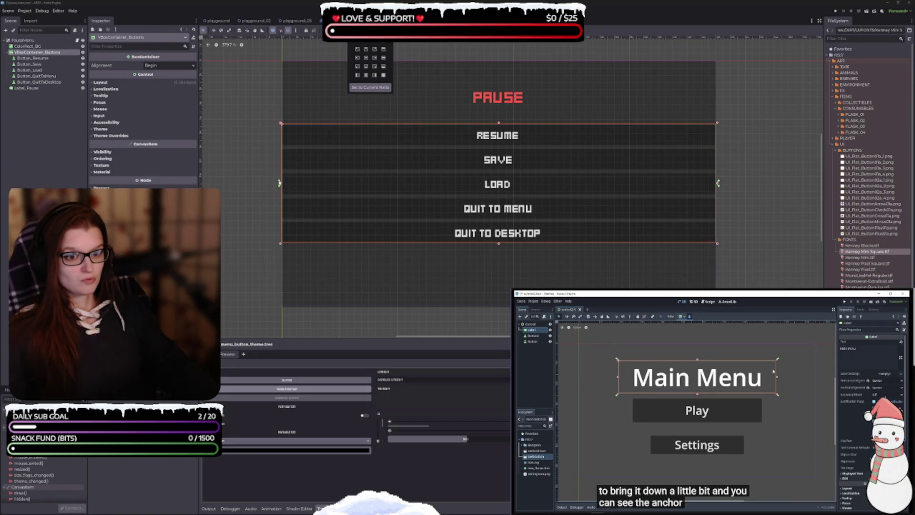
click(282, 173)
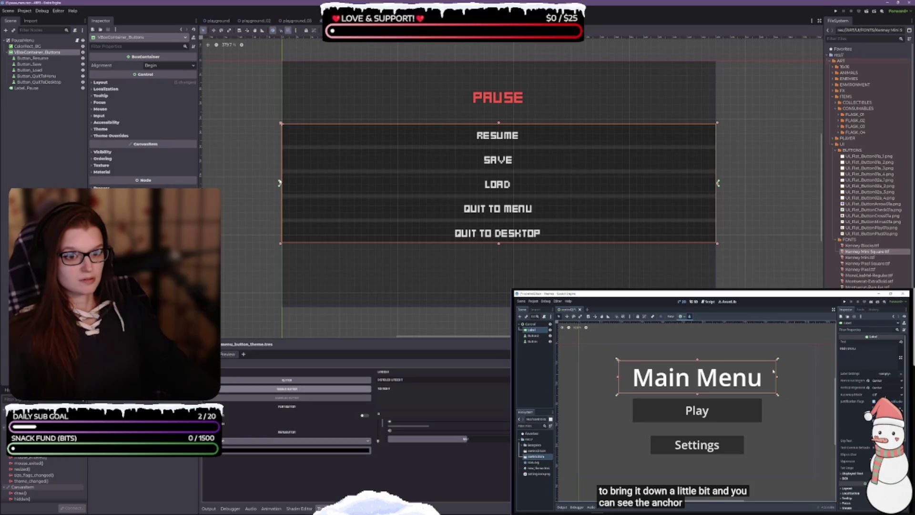
drag(280, 183, 279, 154)
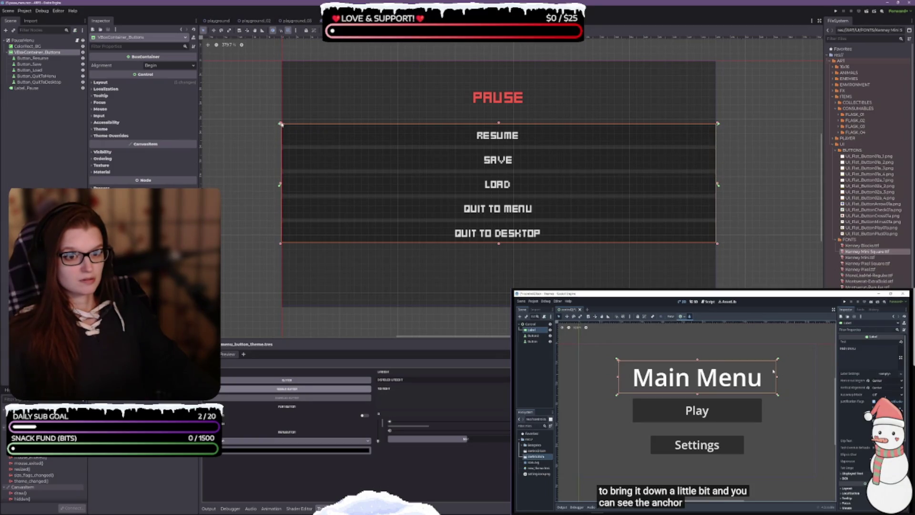
drag(282, 120, 280, 245)
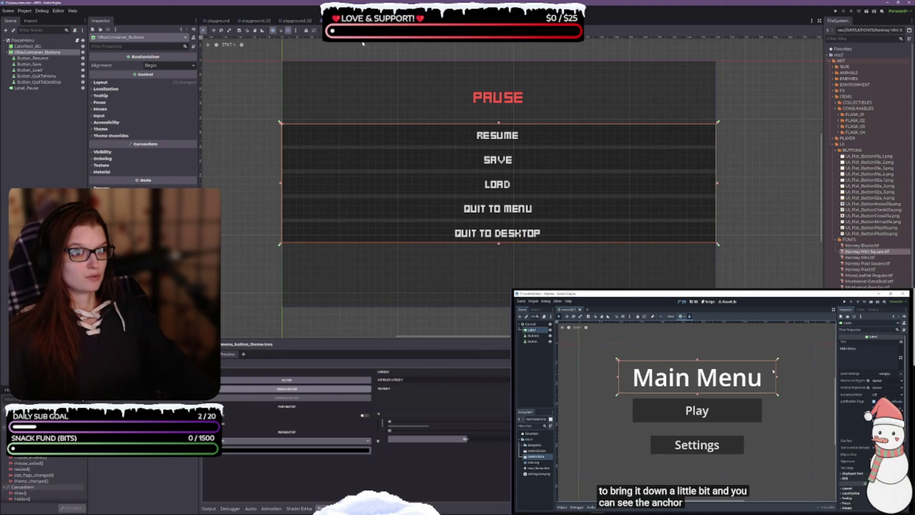
drag(718, 183, 557, 184)
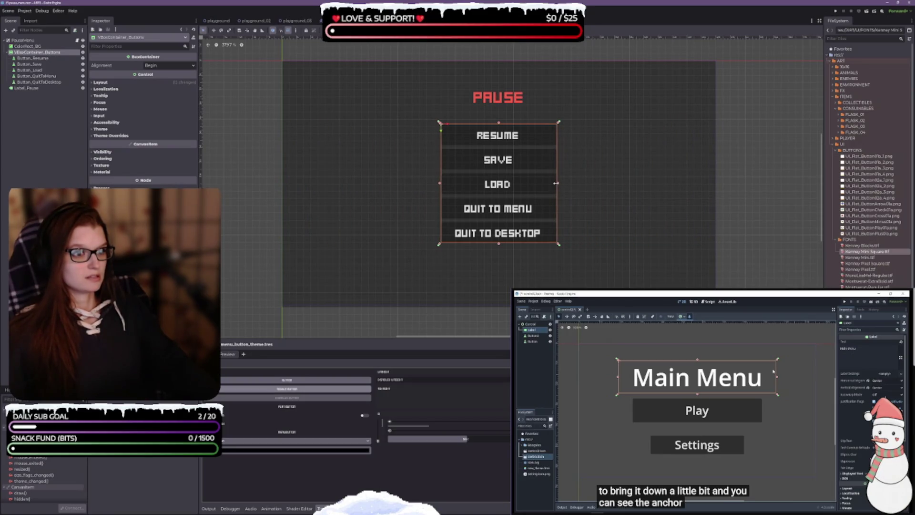
scroll(588, 212, up, 1)
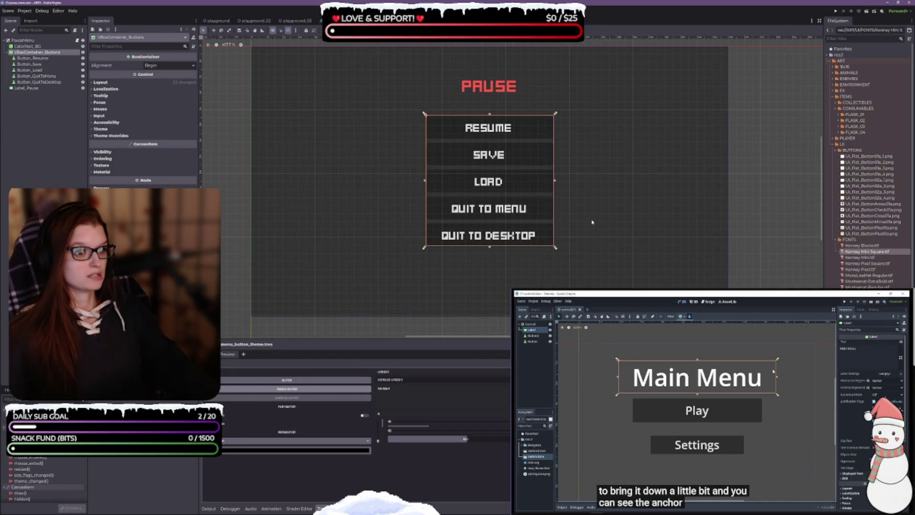
Step: Save the pause menu scene with Ctrl+S, deselect the buttons and recentre the 2D view
scroll(603, 224, down, 3)
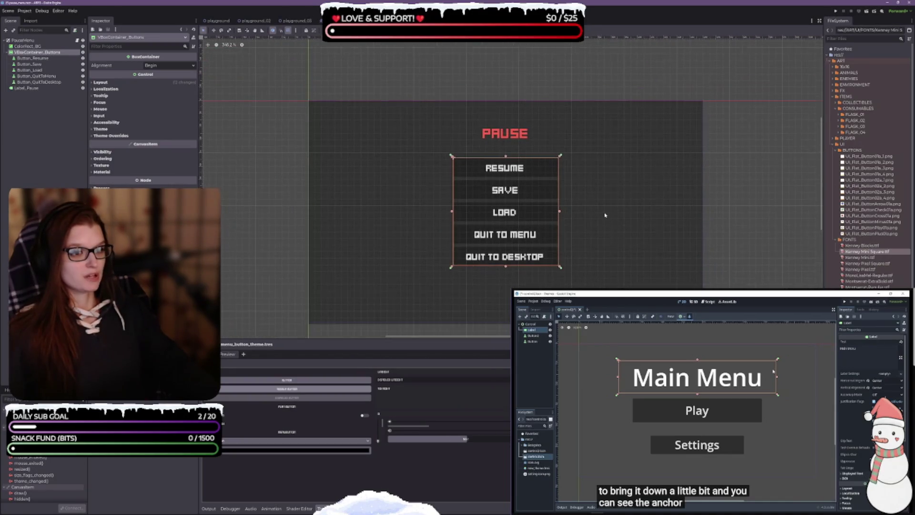
drag(597, 225, 590, 207)
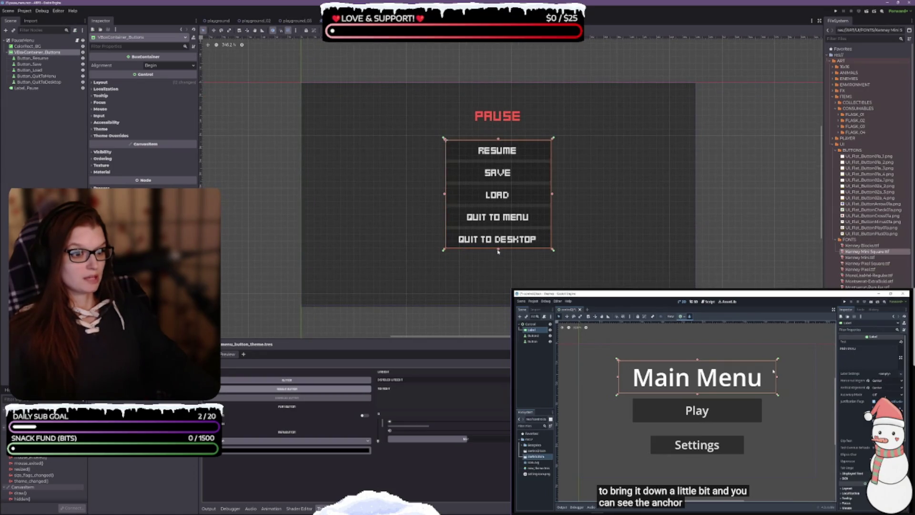
key(ctrl+s)
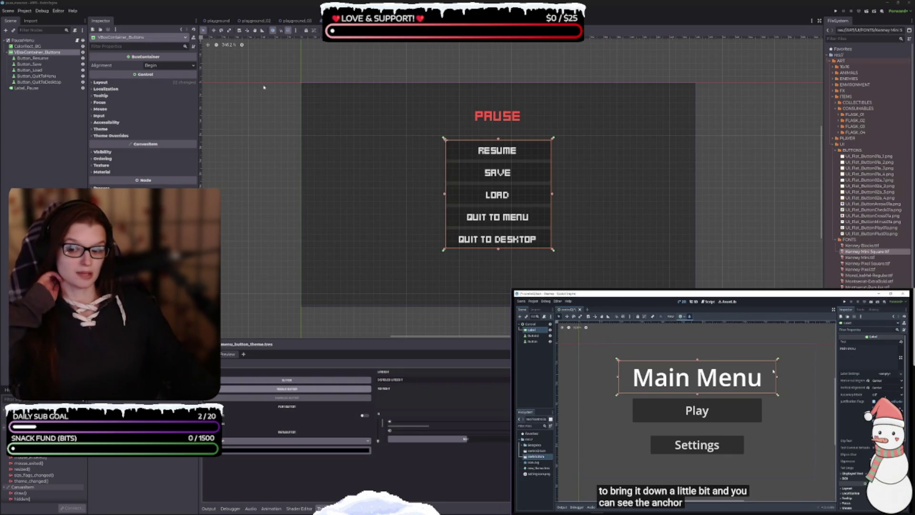
scroll(578, 221, up, 2)
click(714, 220)
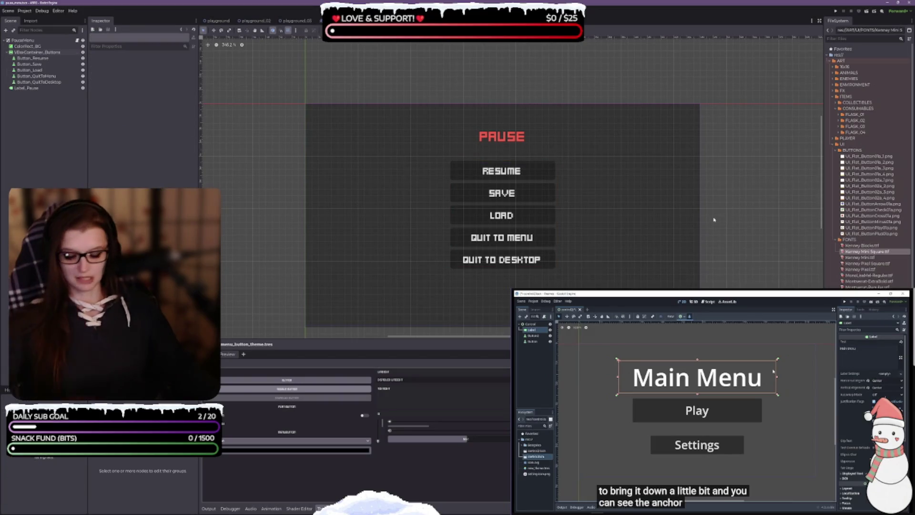
scroll(577, 262, up, 2)
drag(598, 252, 587, 237)
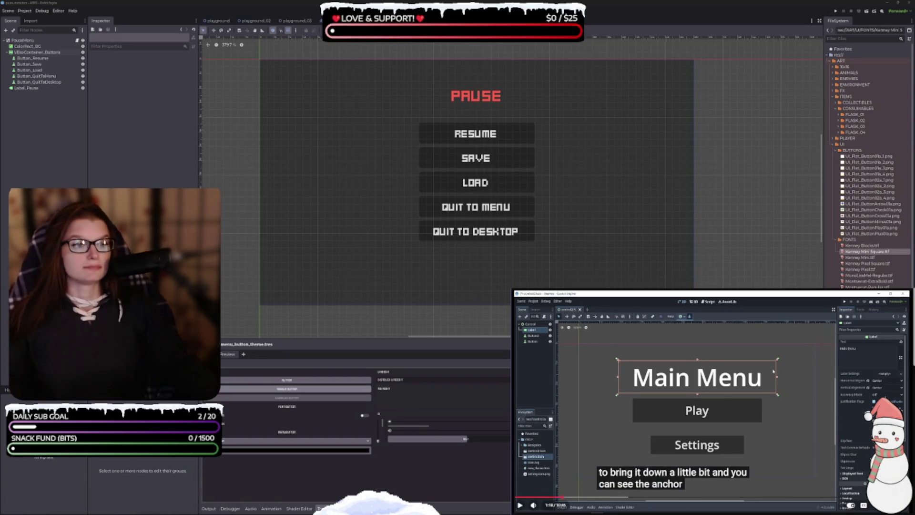
Step: Resume playing the reference tutorial video
key(space)
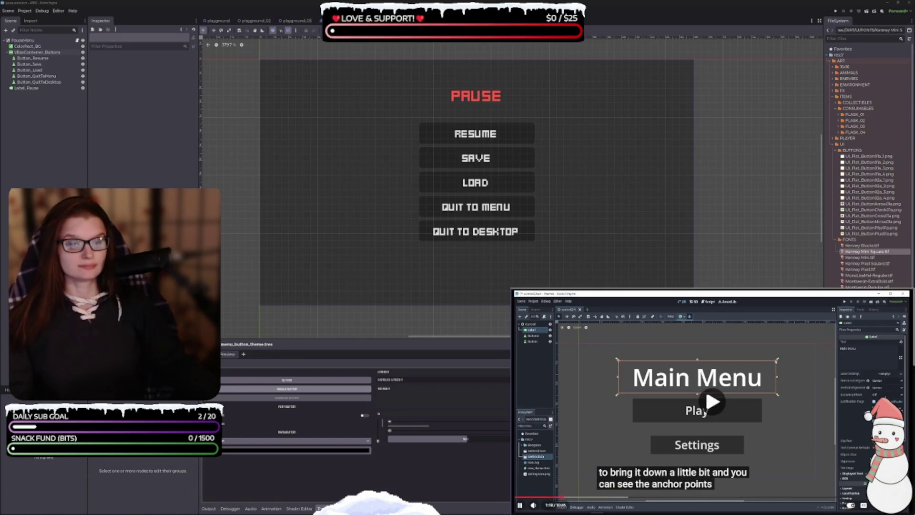